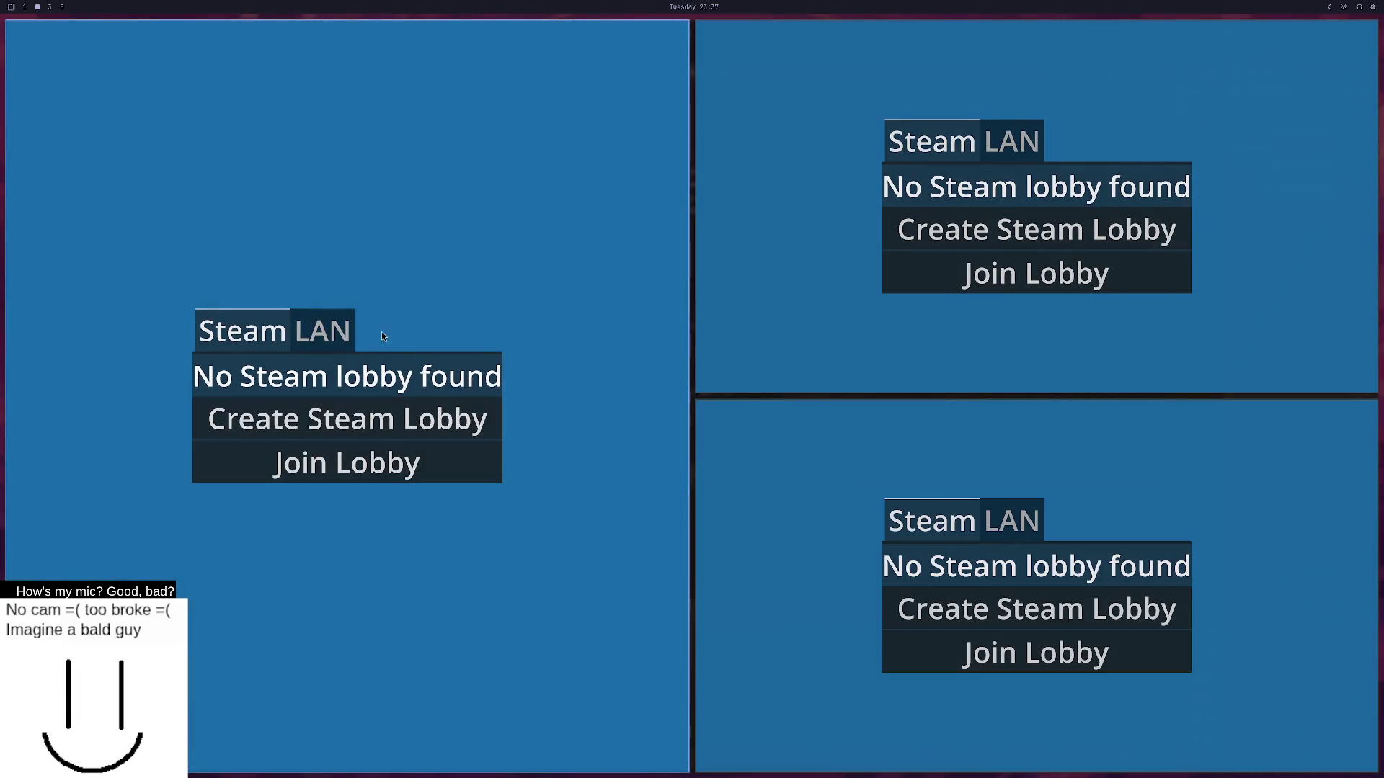
# Join the LAN server from all three game windows via the LAN tab, then stop the game.
pyautogui.click(331, 333)
pyautogui.click(340, 460)
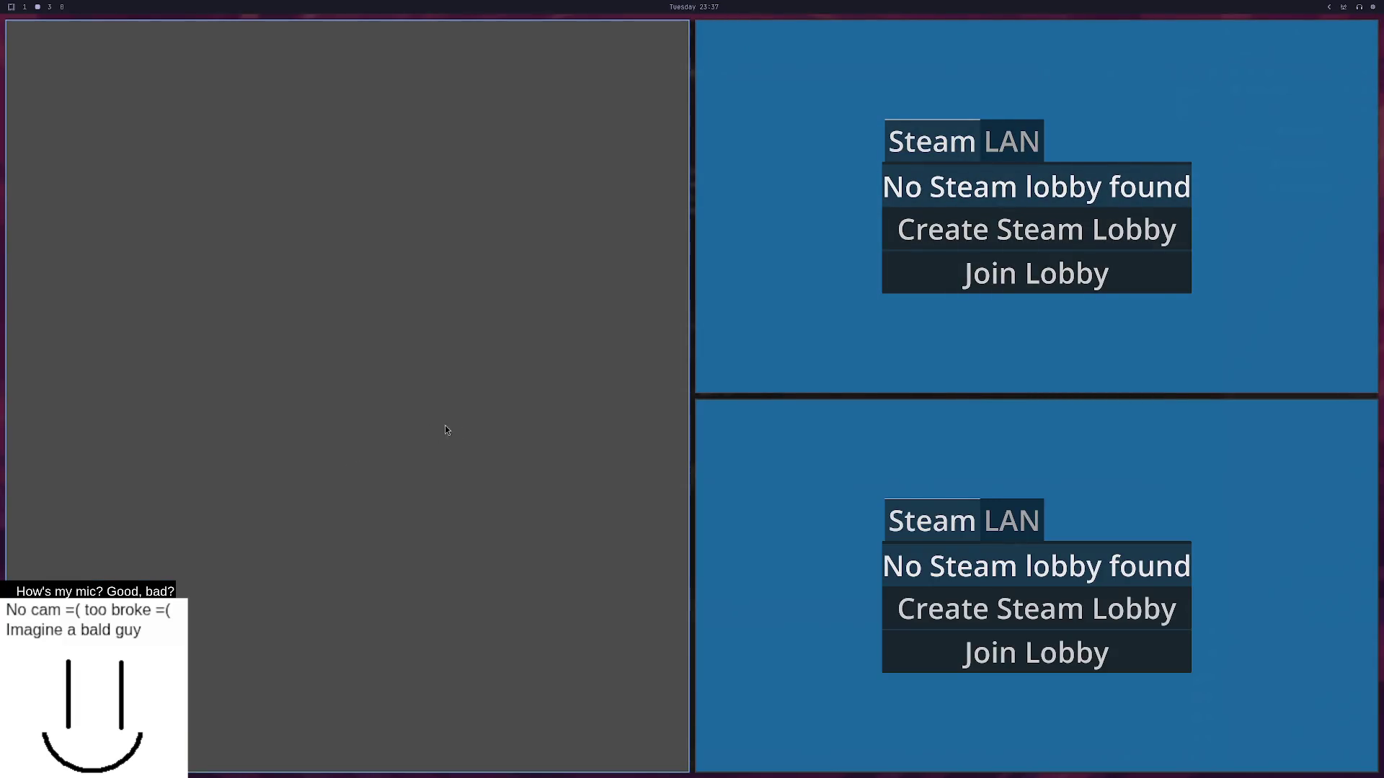
pyautogui.click(1023, 144)
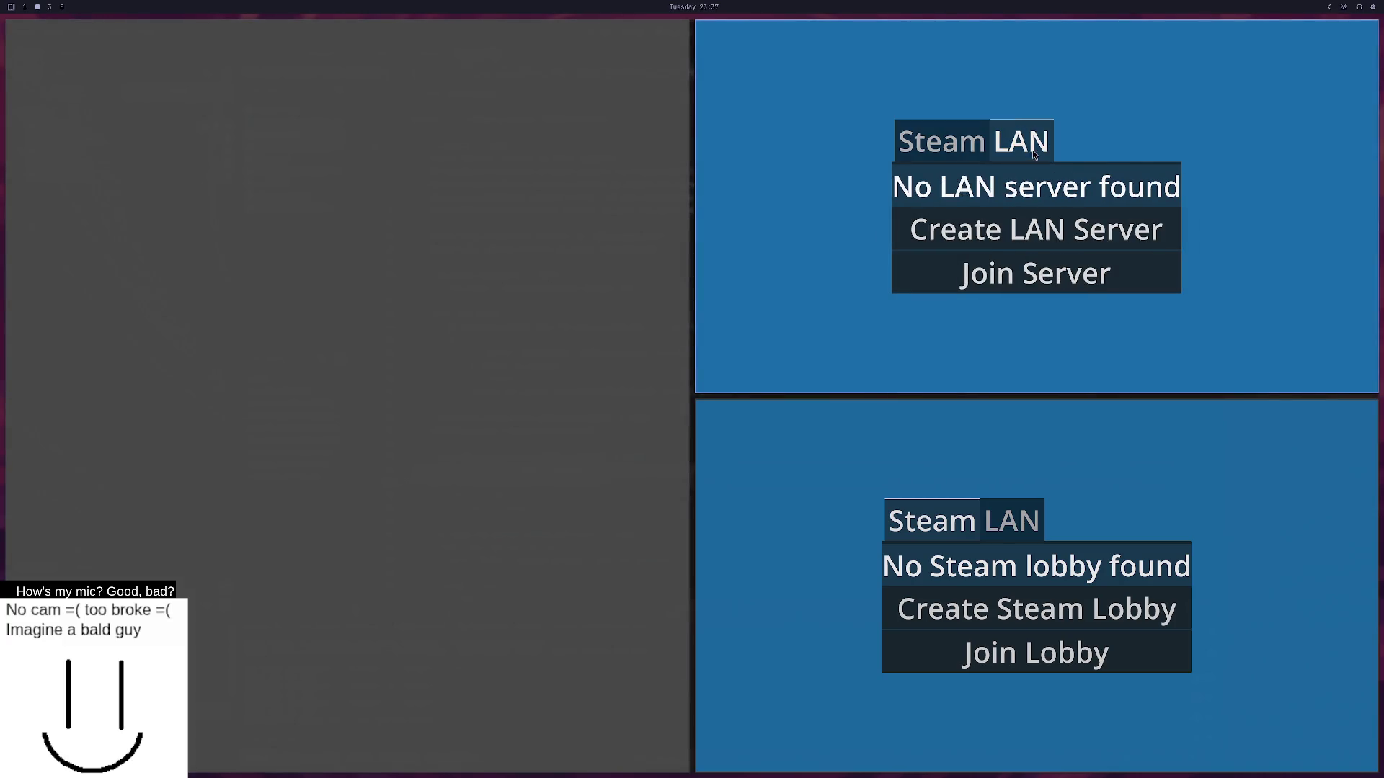
pyautogui.click(1014, 277)
pyautogui.click(1012, 520)
pyautogui.click(1006, 670)
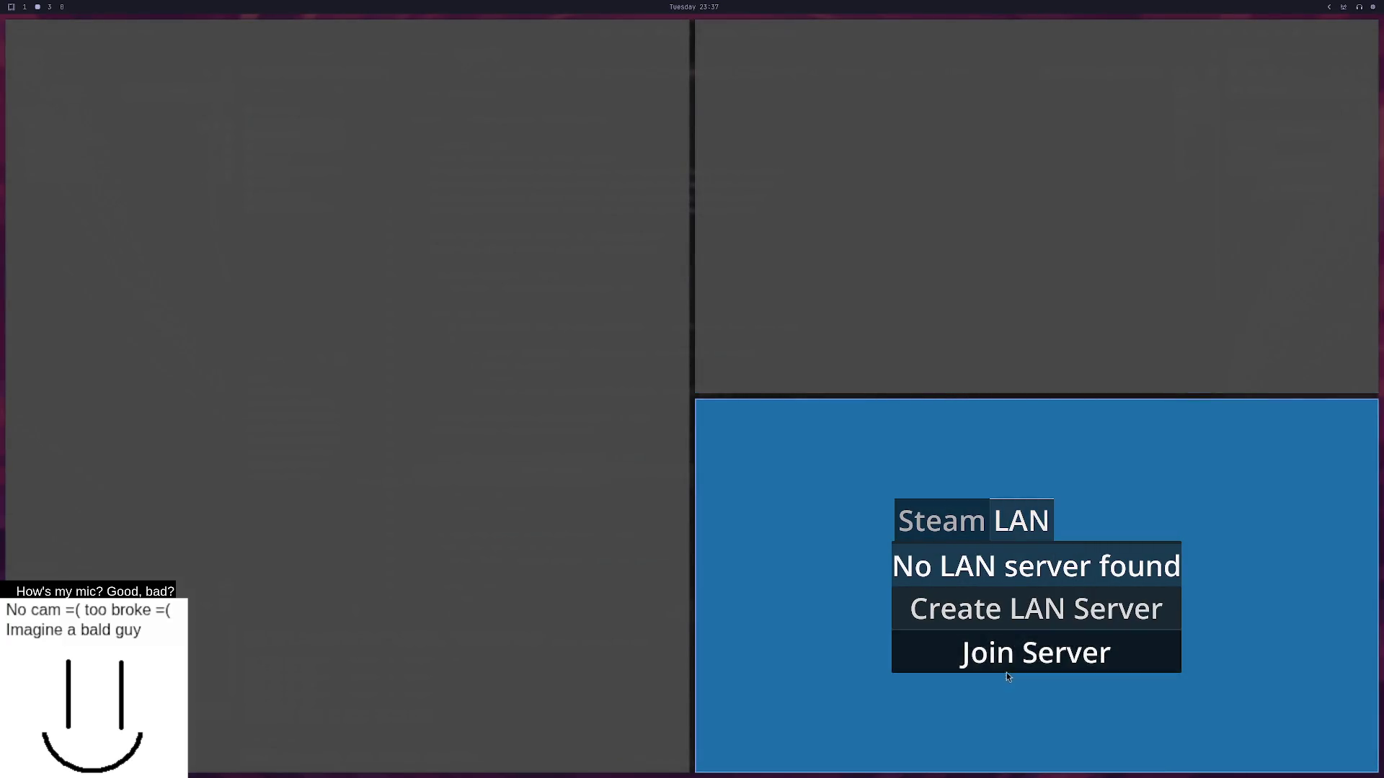
pyautogui.press('F8')
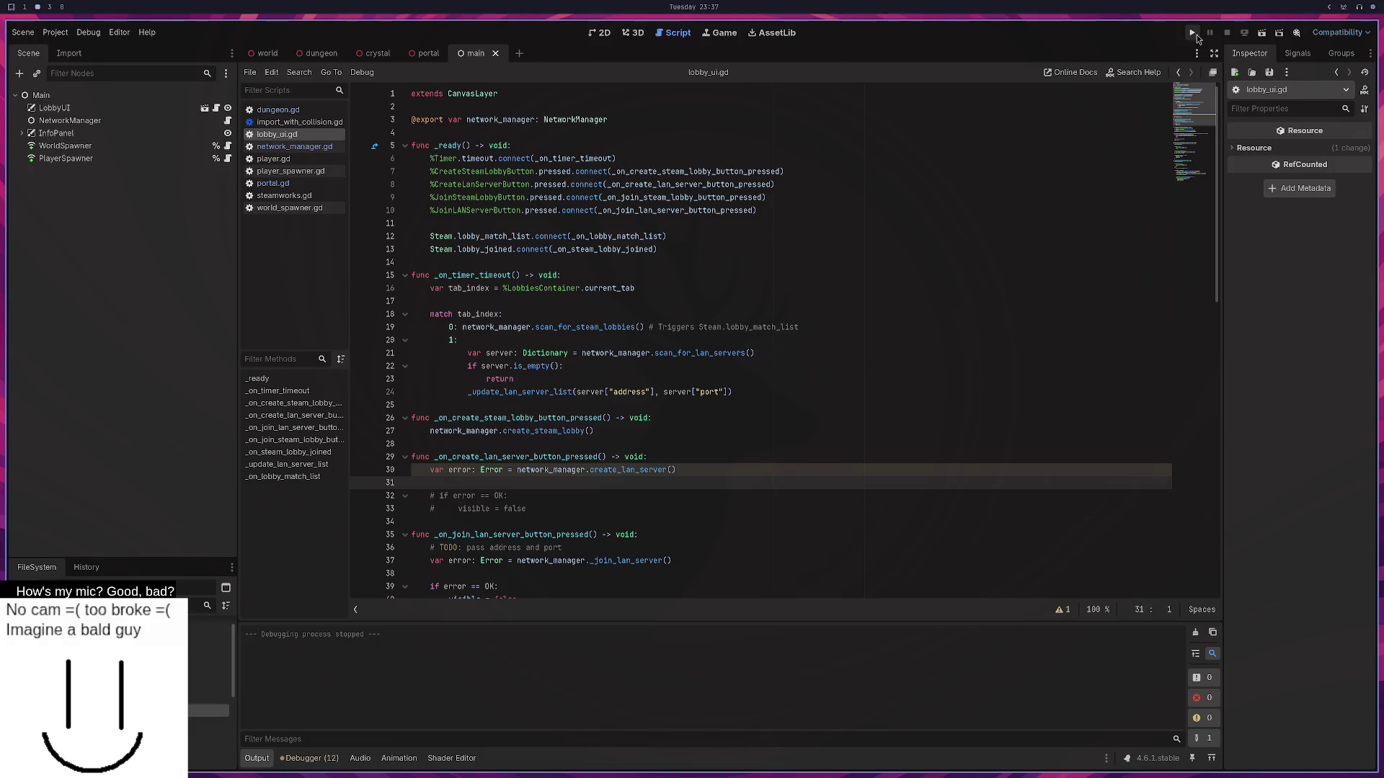
# Relaunch the instances and create a LAN server from the top-right window, then stop.
pyautogui.click(1195, 33)
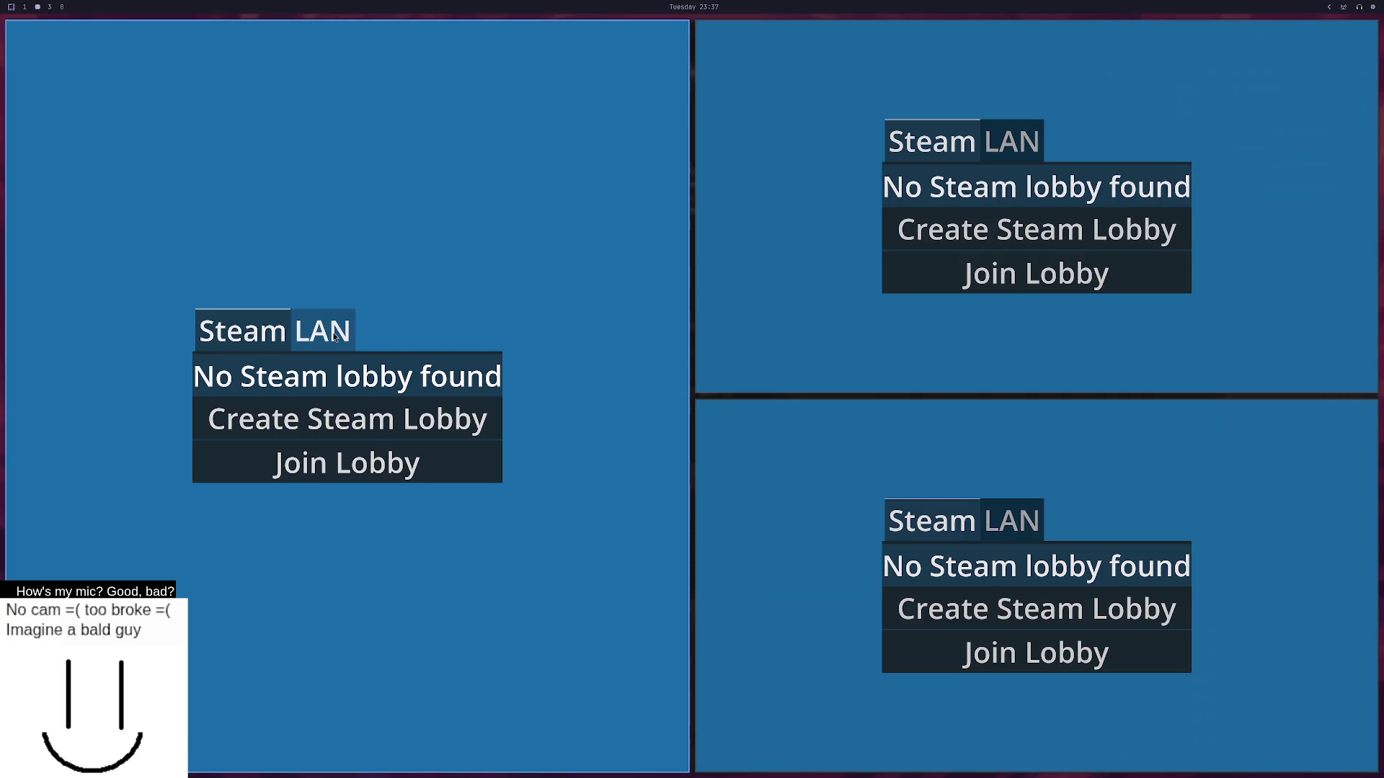
pyautogui.click(334, 337)
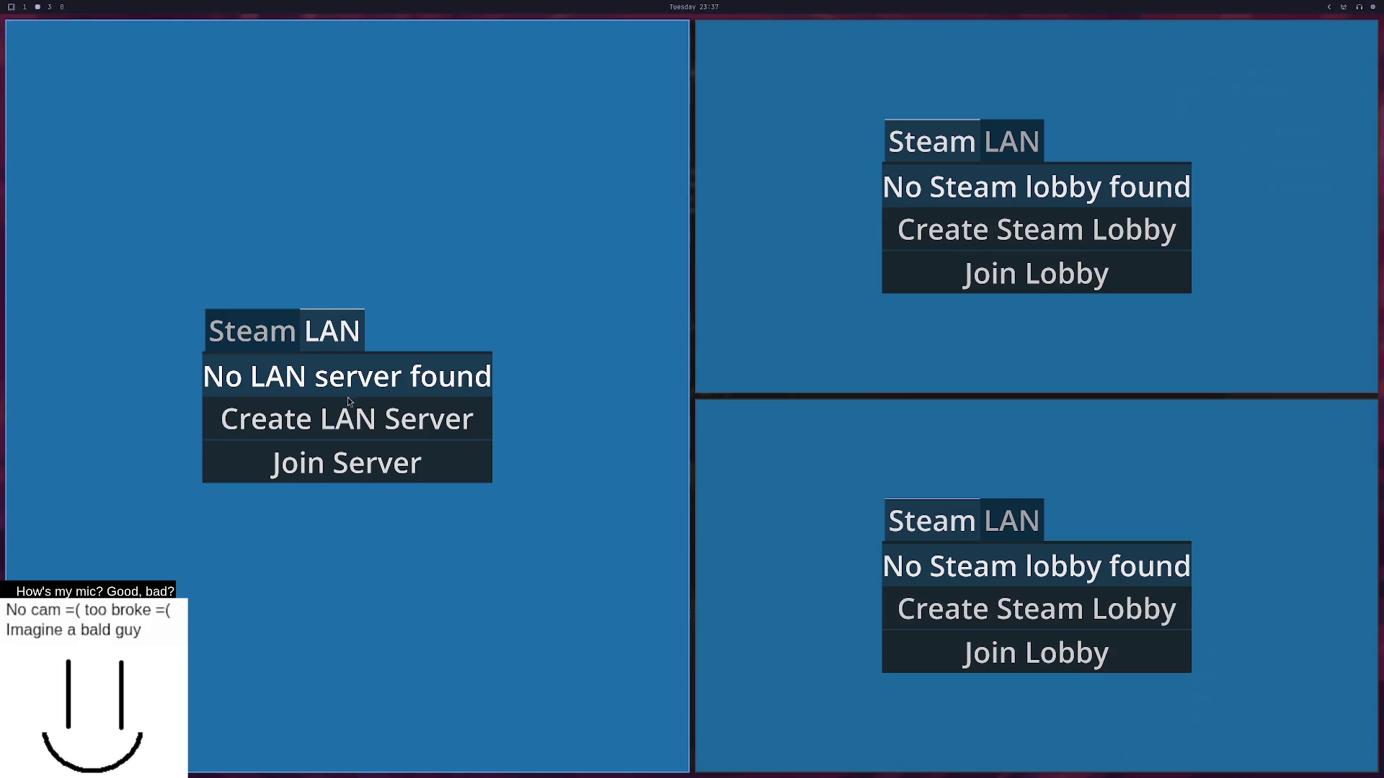
pyautogui.click(1012, 141)
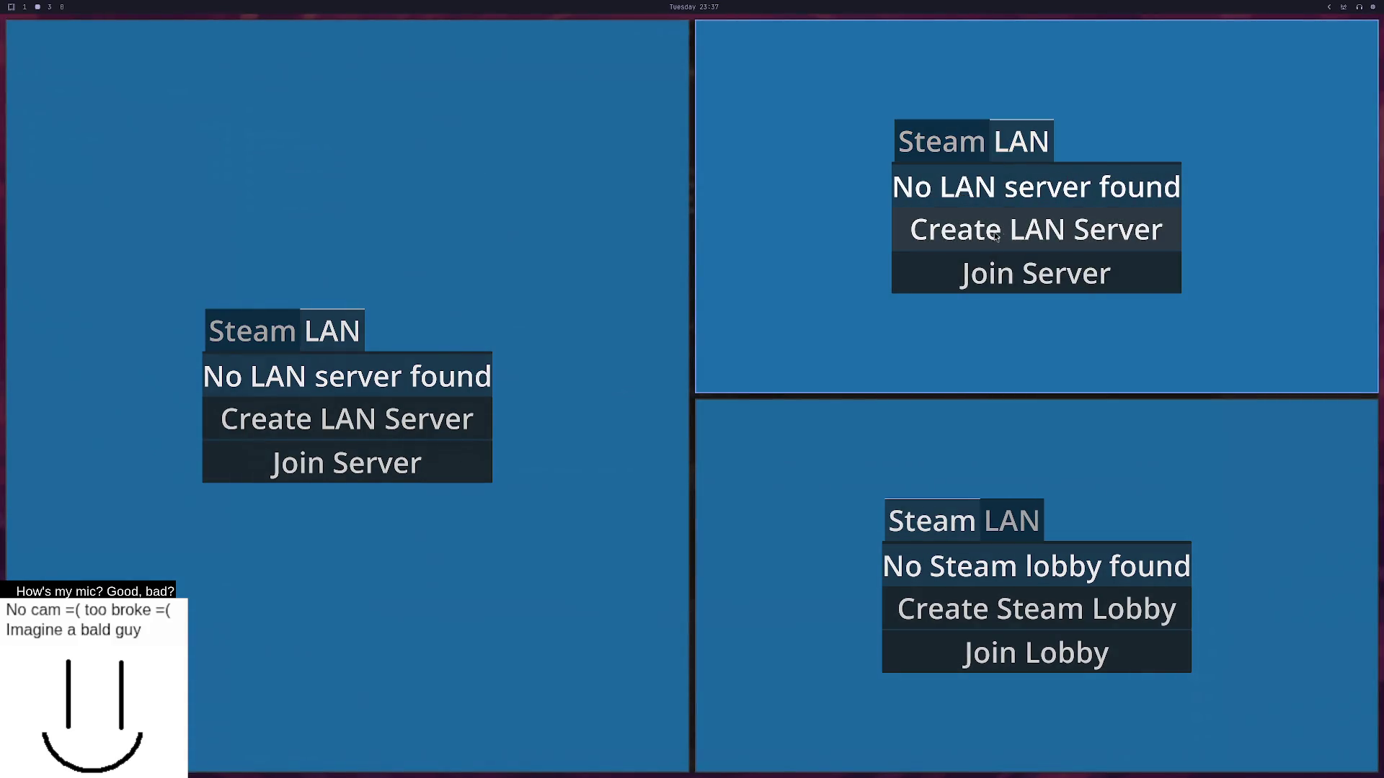
pyautogui.click(1036, 273)
pyautogui.press('super+1')
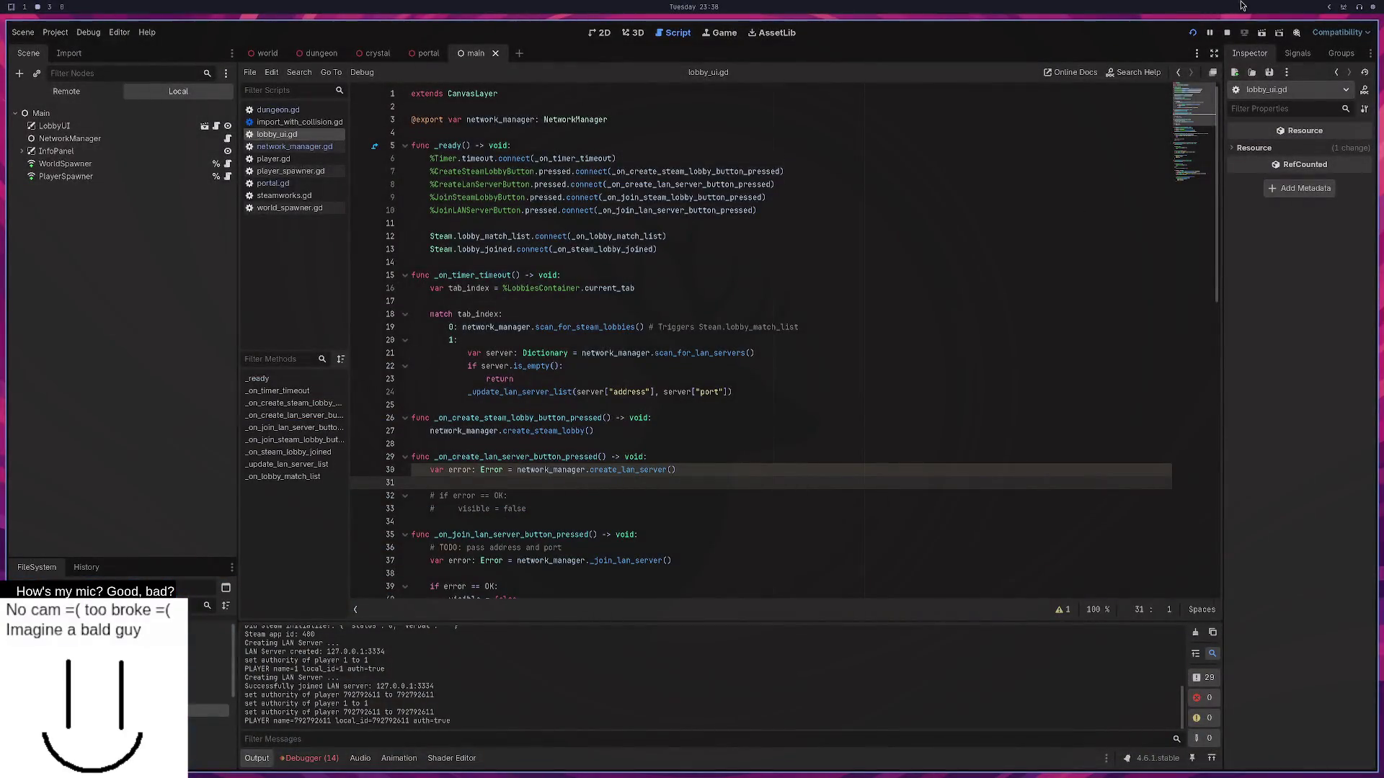
# Host a LAN server in the top-right window, join it from the left window, walk with W, then stop.
pyautogui.click(1192, 32)
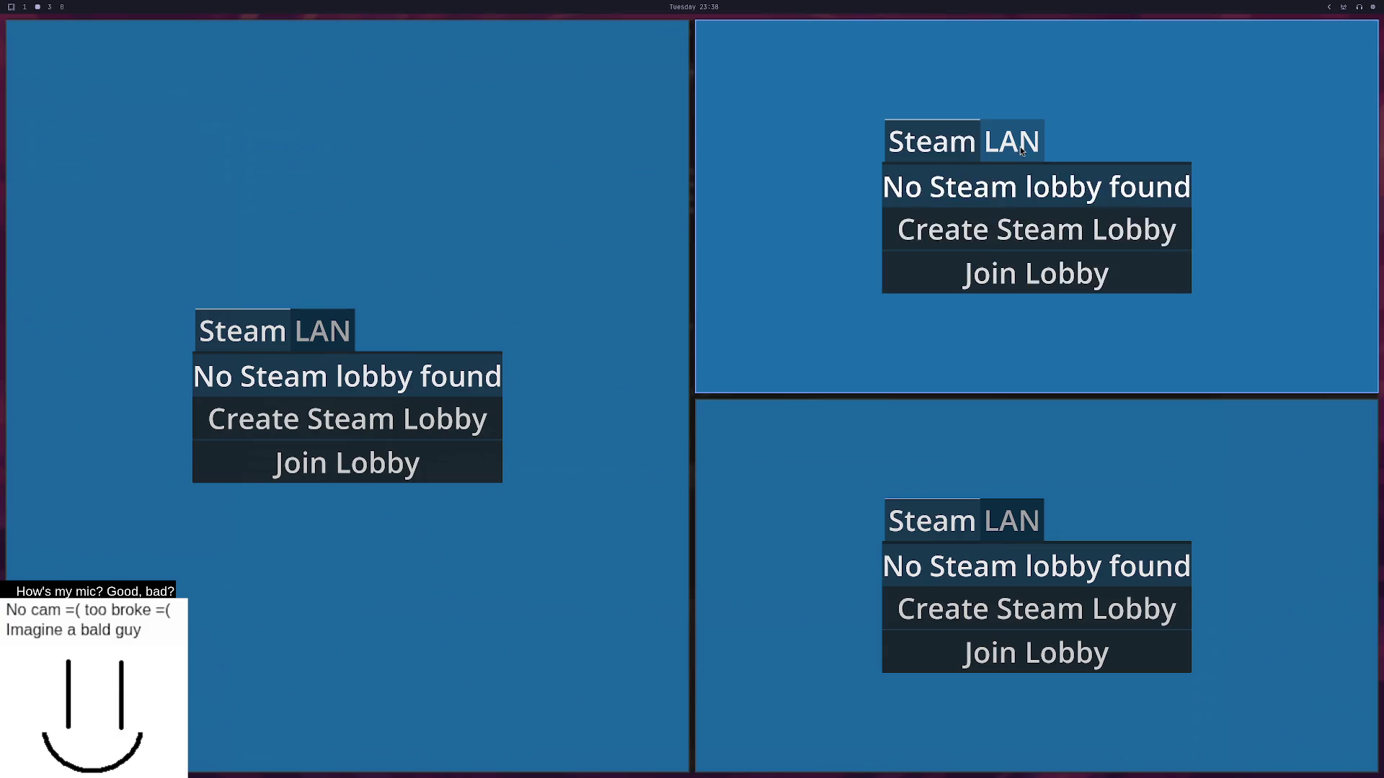
pyautogui.click(1021, 141)
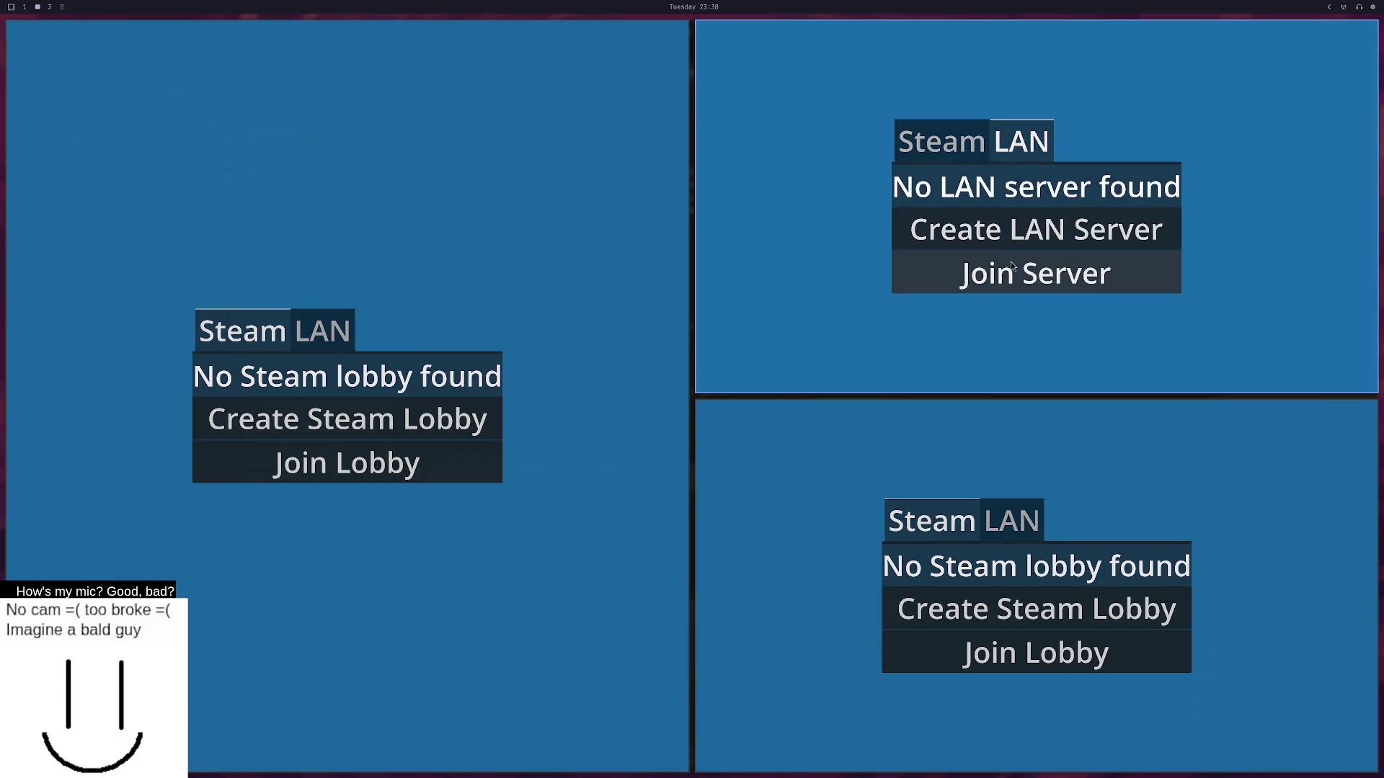
pyautogui.click(1016, 239)
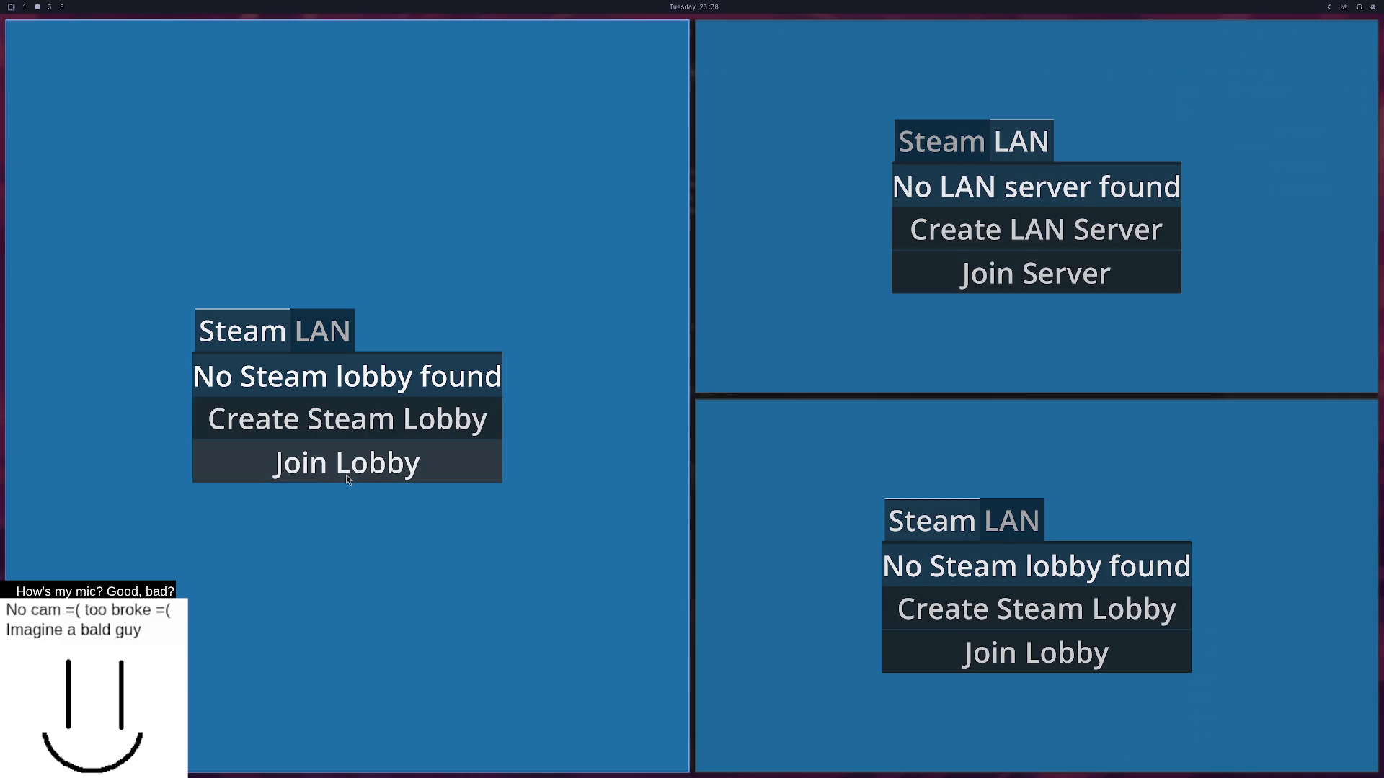
pyautogui.click(338, 348)
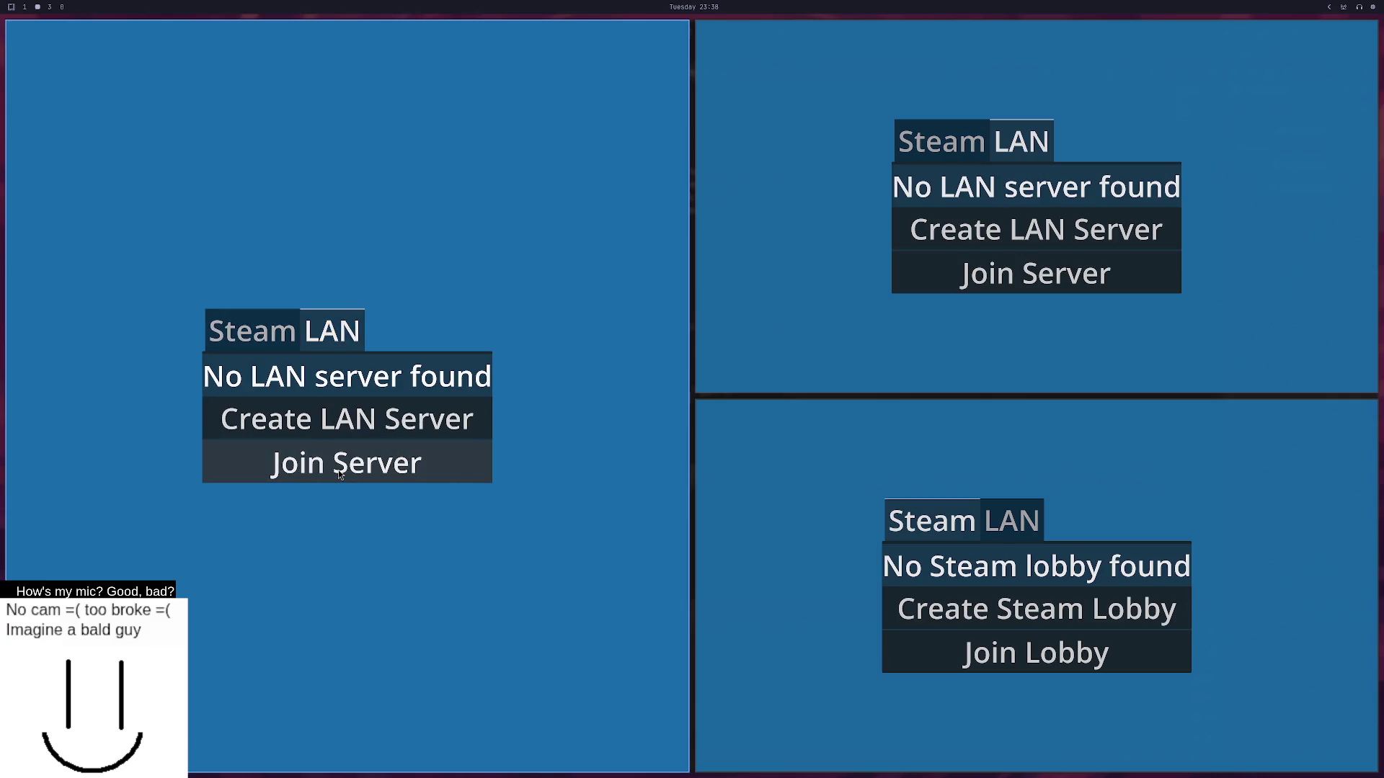
pyautogui.click(339, 470)
pyautogui.press('w')
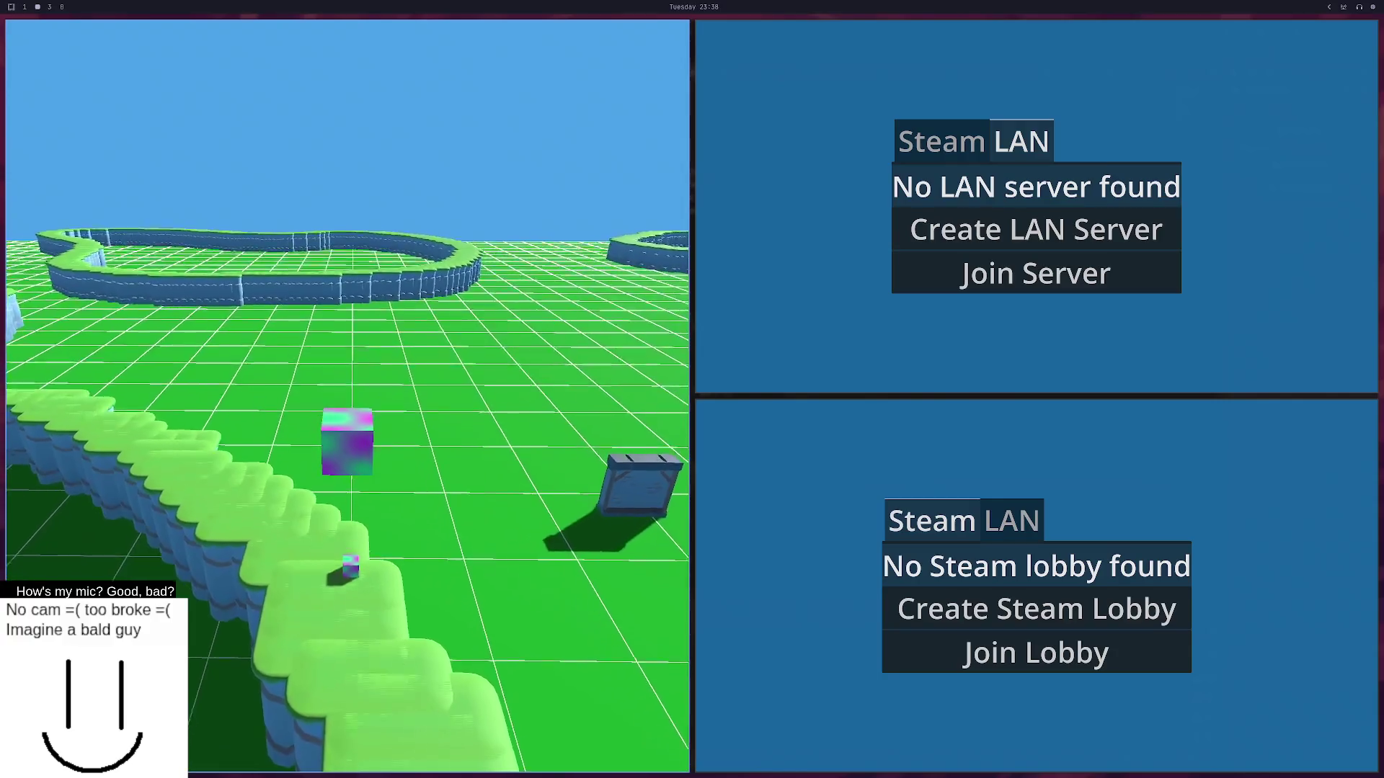
pyautogui.press('F8')
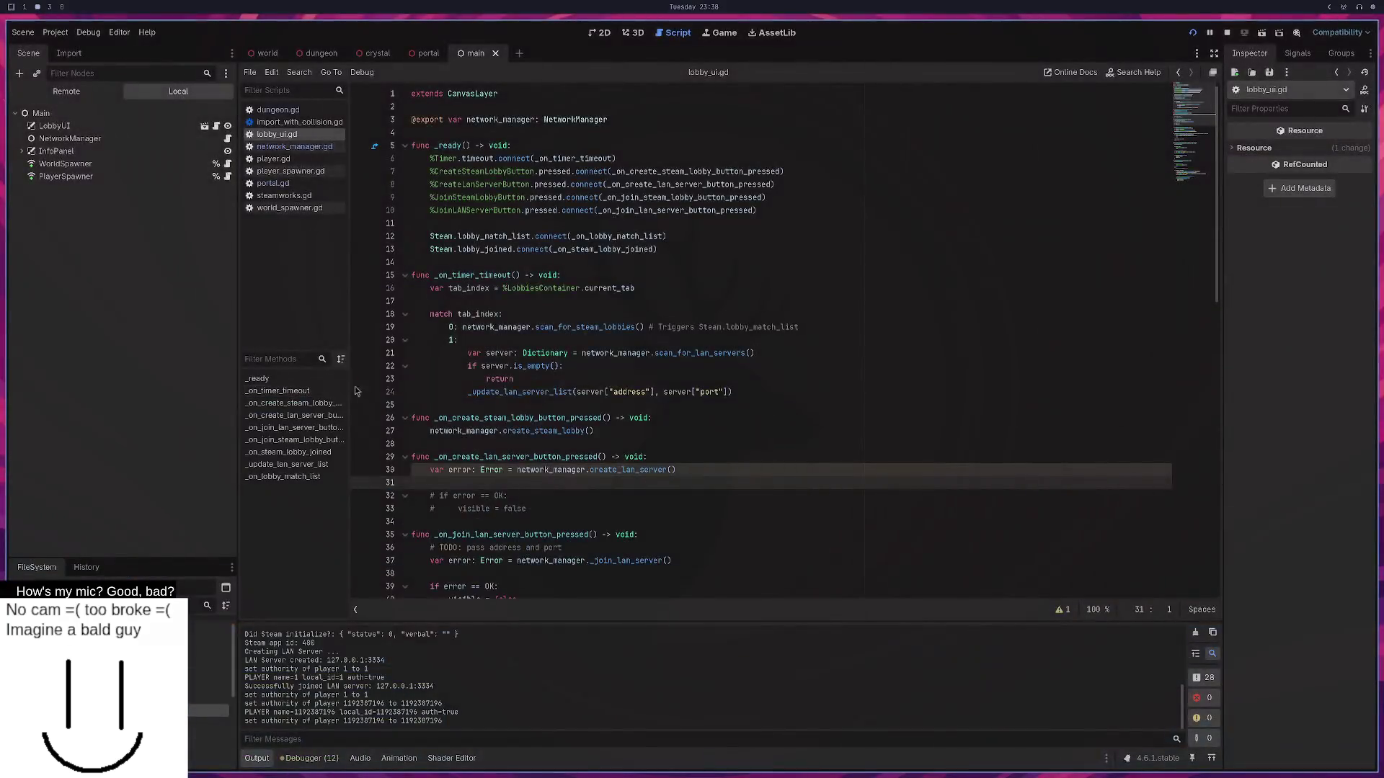
pyautogui.press('super+1')
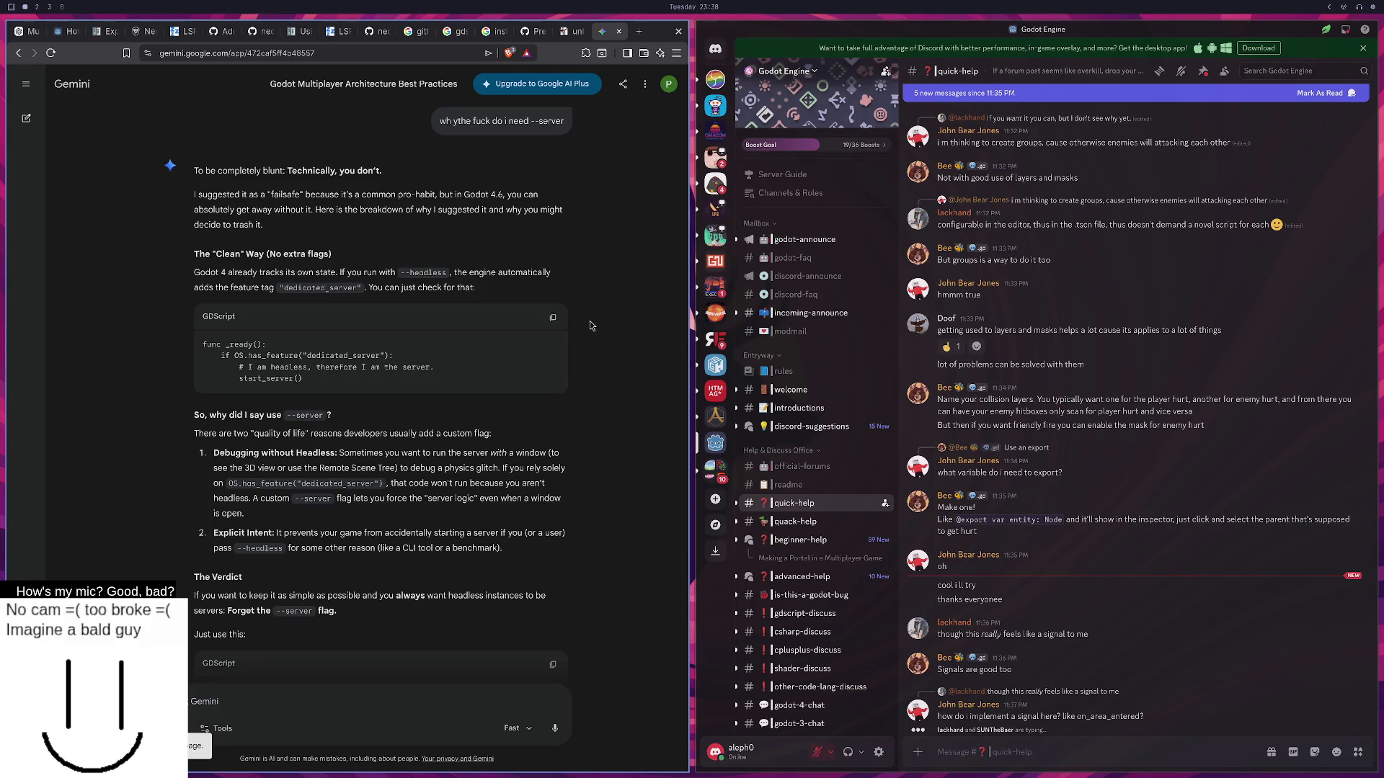
# Copy Gemini's first GDScript block containing the dedicated_server check.
pyautogui.scroll(-3, 589, 326)
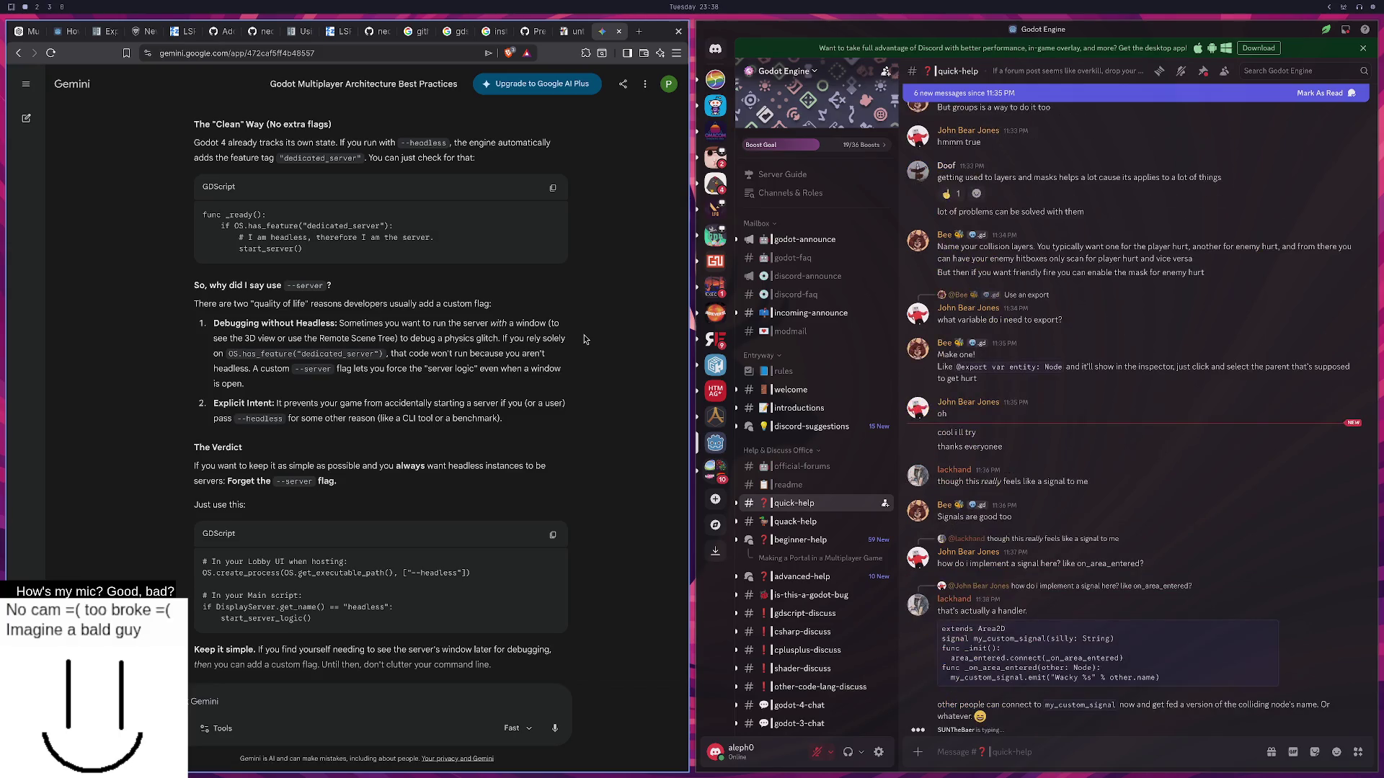
pyautogui.click(553, 189)
# Open lobby_ui.gd in Neovim by fuzzy-searching 'lobby'.
pyautogui.press('super+2')
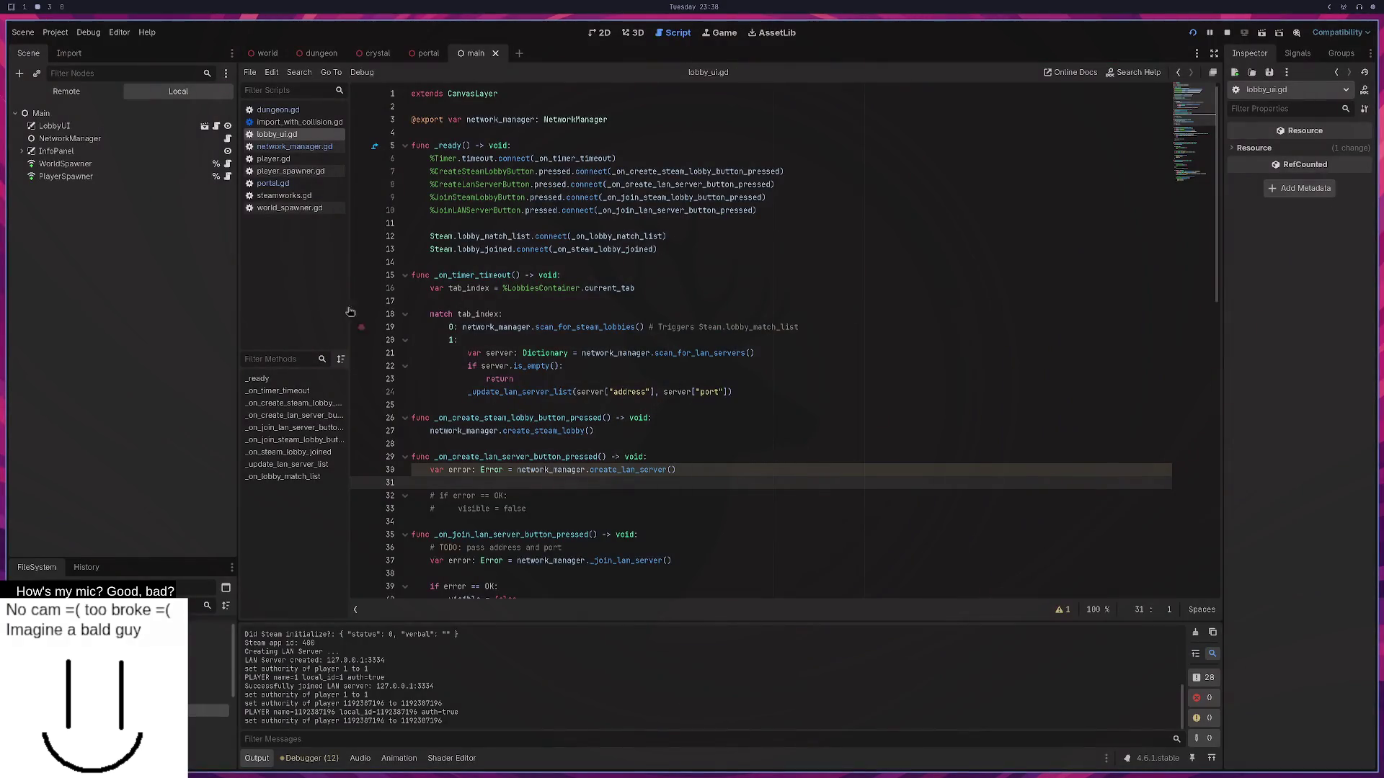
pyautogui.press('super+3')
pyautogui.scroll(15, 618, 514)
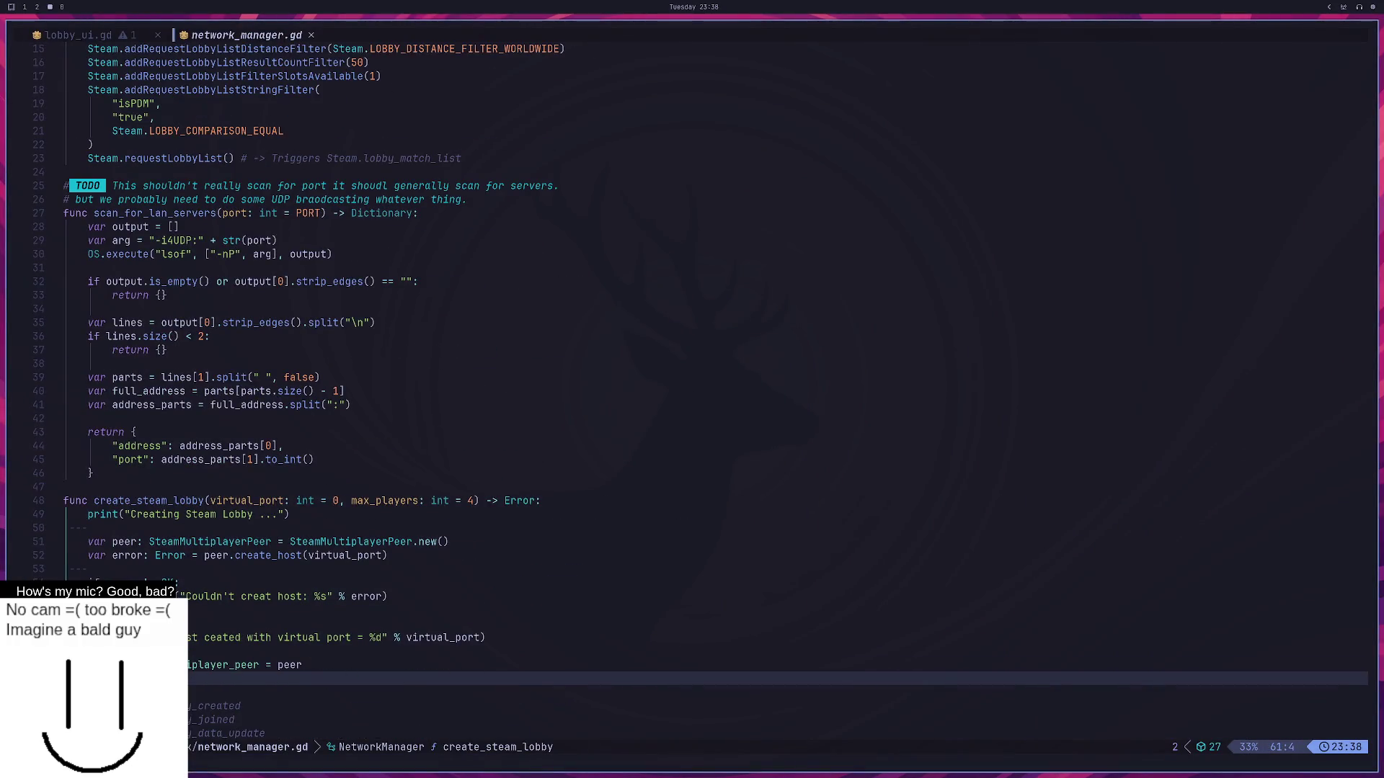
pyautogui.press('space')
pyautogui.press('space')
pyautogui.write('lobby')
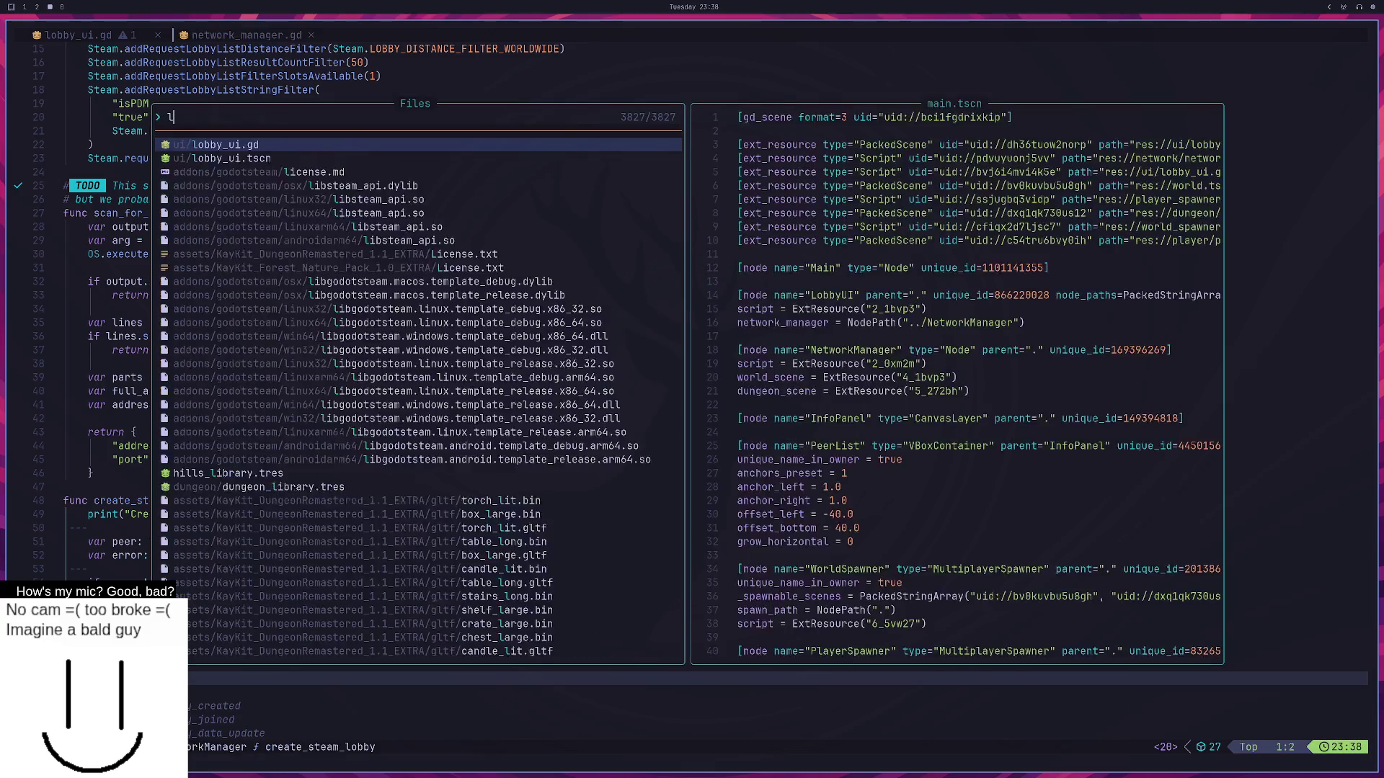
pyautogui.press('Return')
# Add a new empty line at the top of the _ready() function.
pyautogui.press('k')
pyautogui.press('k')
pyautogui.press('k')
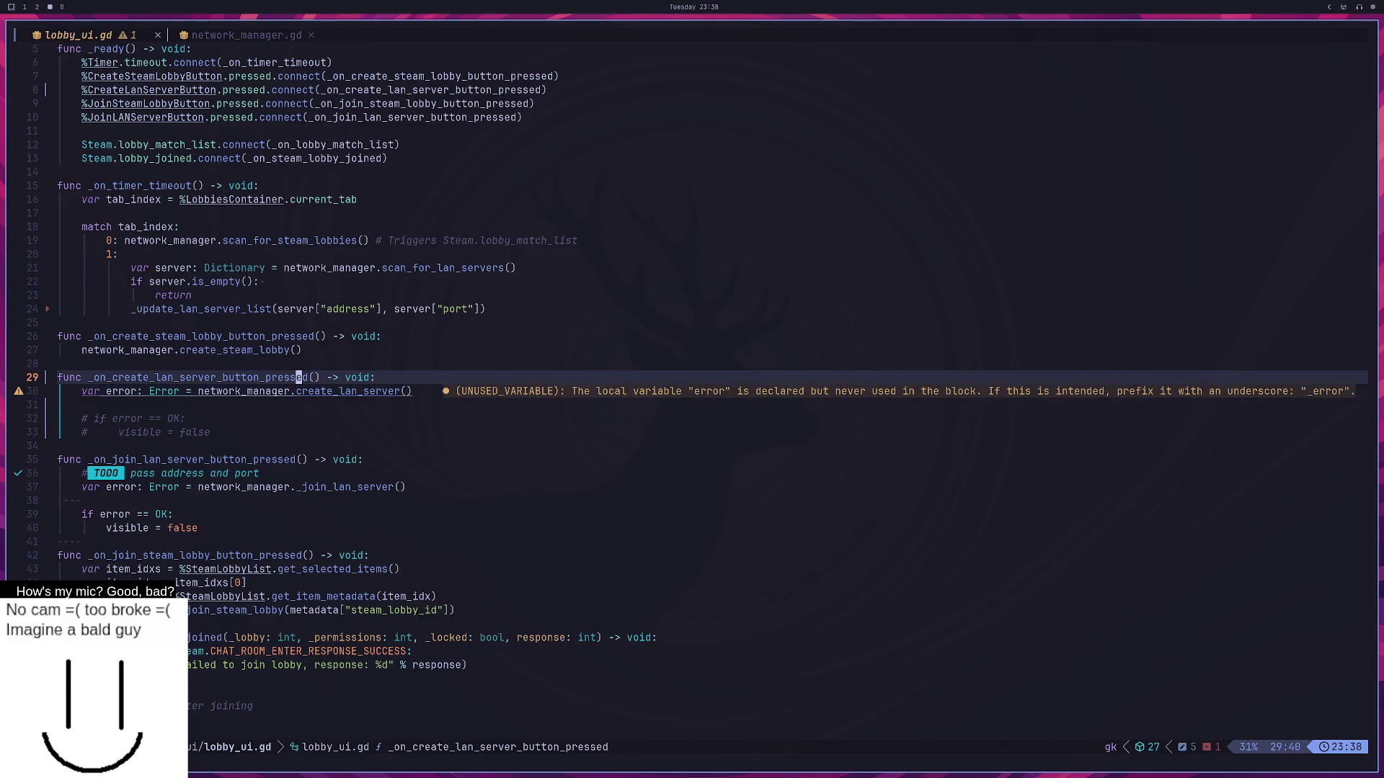
pyautogui.press('k')
pyautogui.press('k')
pyautogui.press('k')
pyautogui.press('j')
pyautogui.press('j')
pyautogui.press('j')
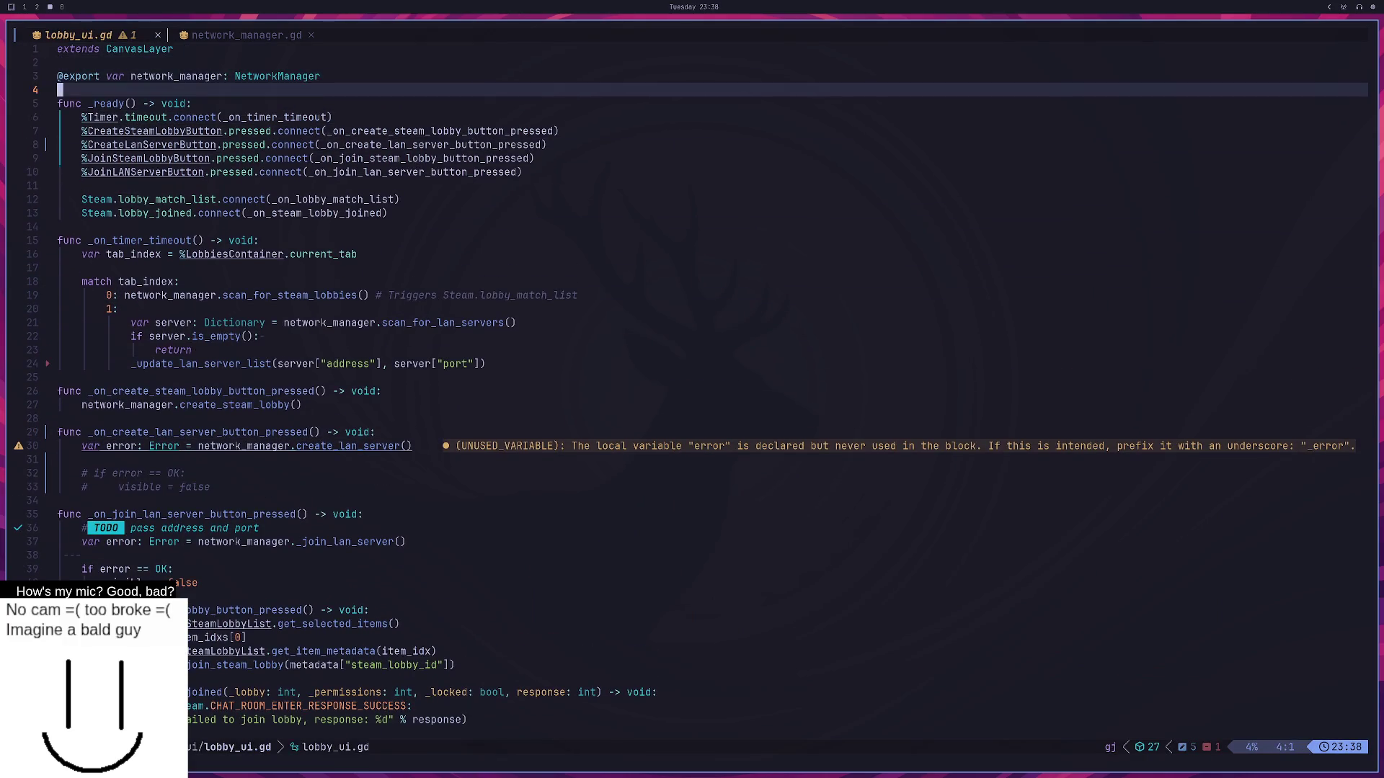
pyautogui.press('o')
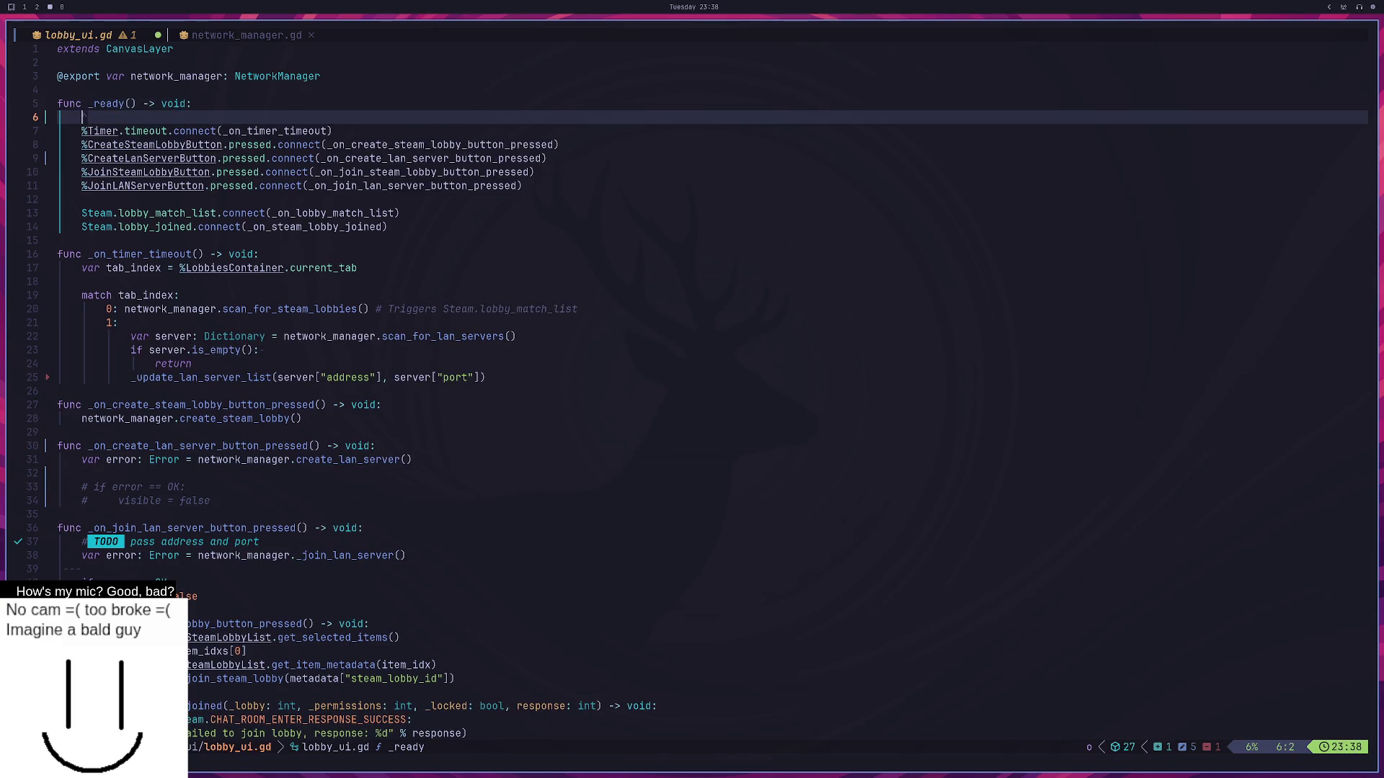
pyautogui.write('#')
pyautogui.press('super+1')
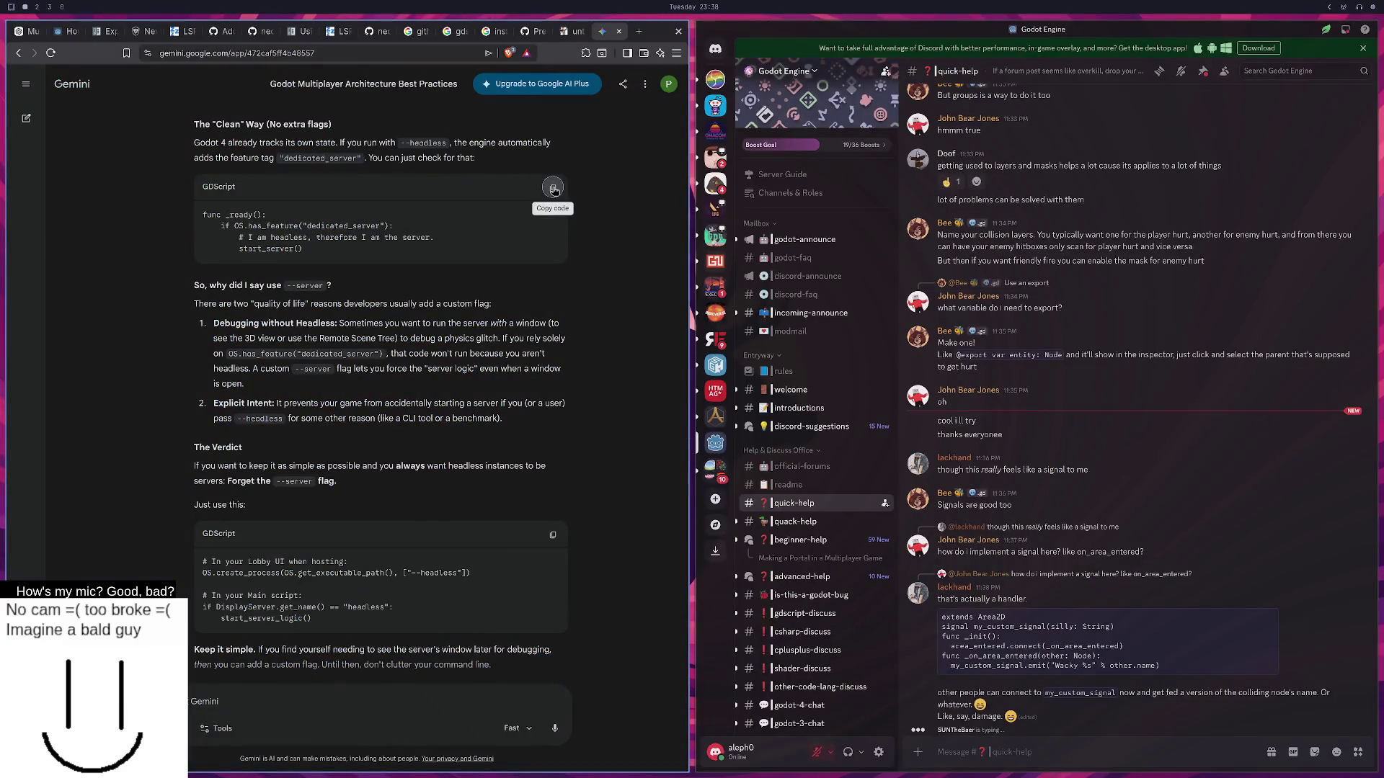
pyautogui.press('super+2')
pyautogui.press('super+3')
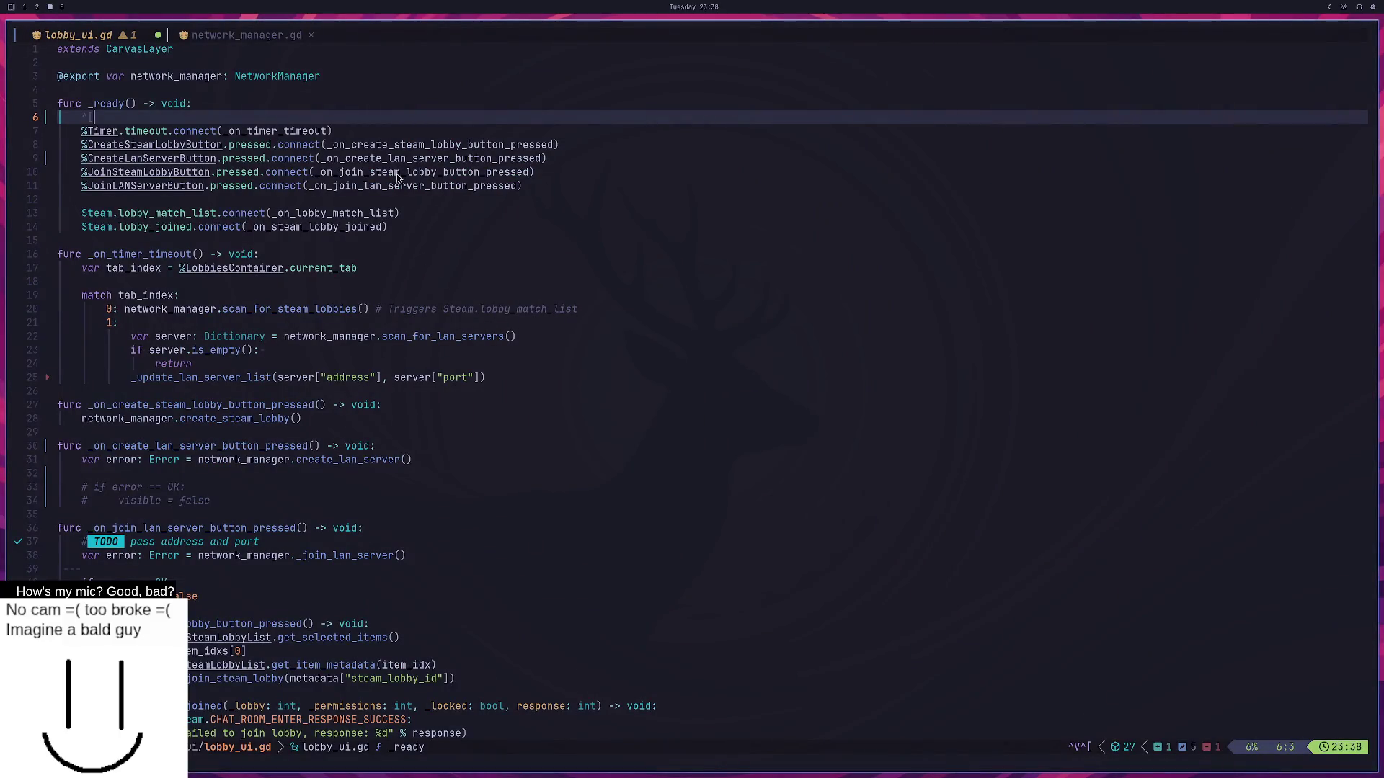
# Paste the dedicated_server snippet, removing the duplicate func _ready and start_server() lines.
pyautogui.hotkey('ctrl', 'shift', 'v')
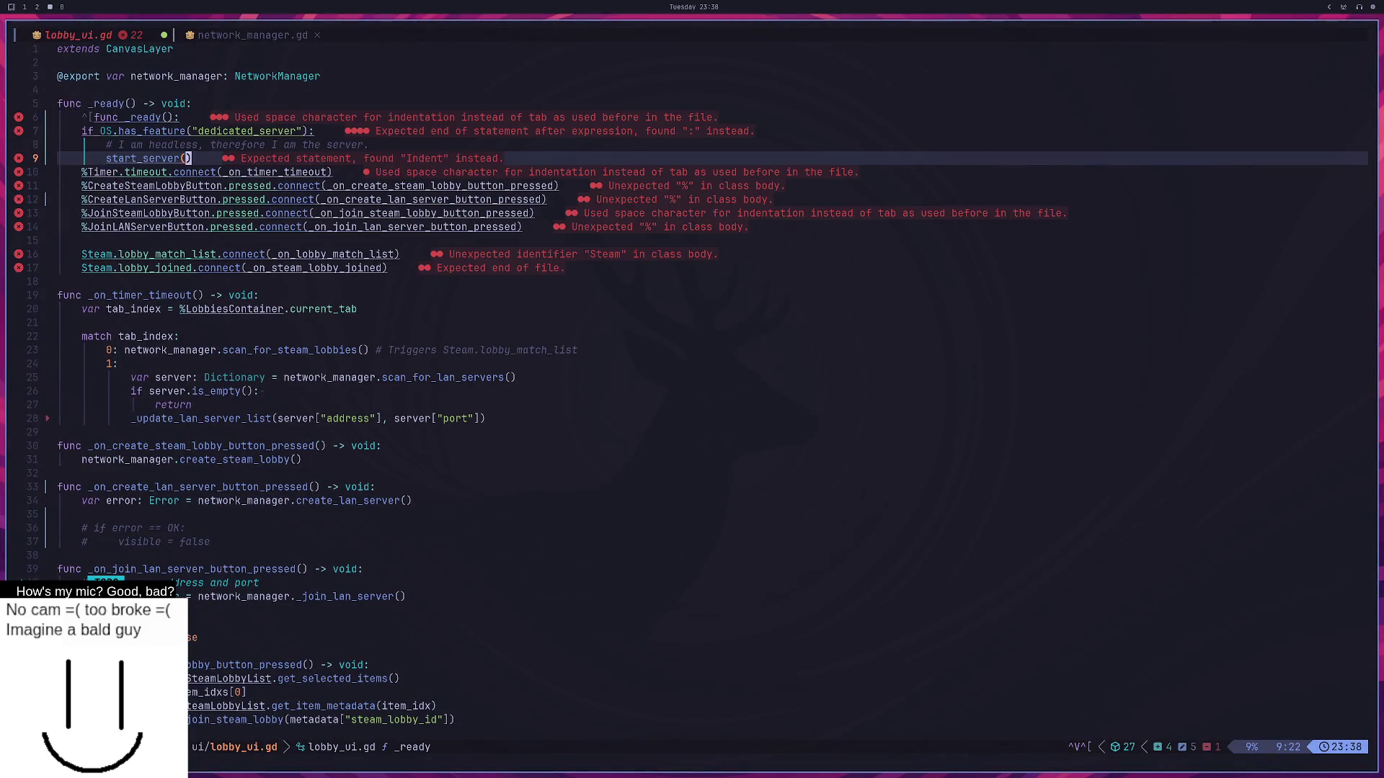
pyautogui.press('k')
pyautogui.press('k')
pyautogui.press('k')
pyautogui.press('d')
pyautogui.press('d')
pyautogui.press('j')
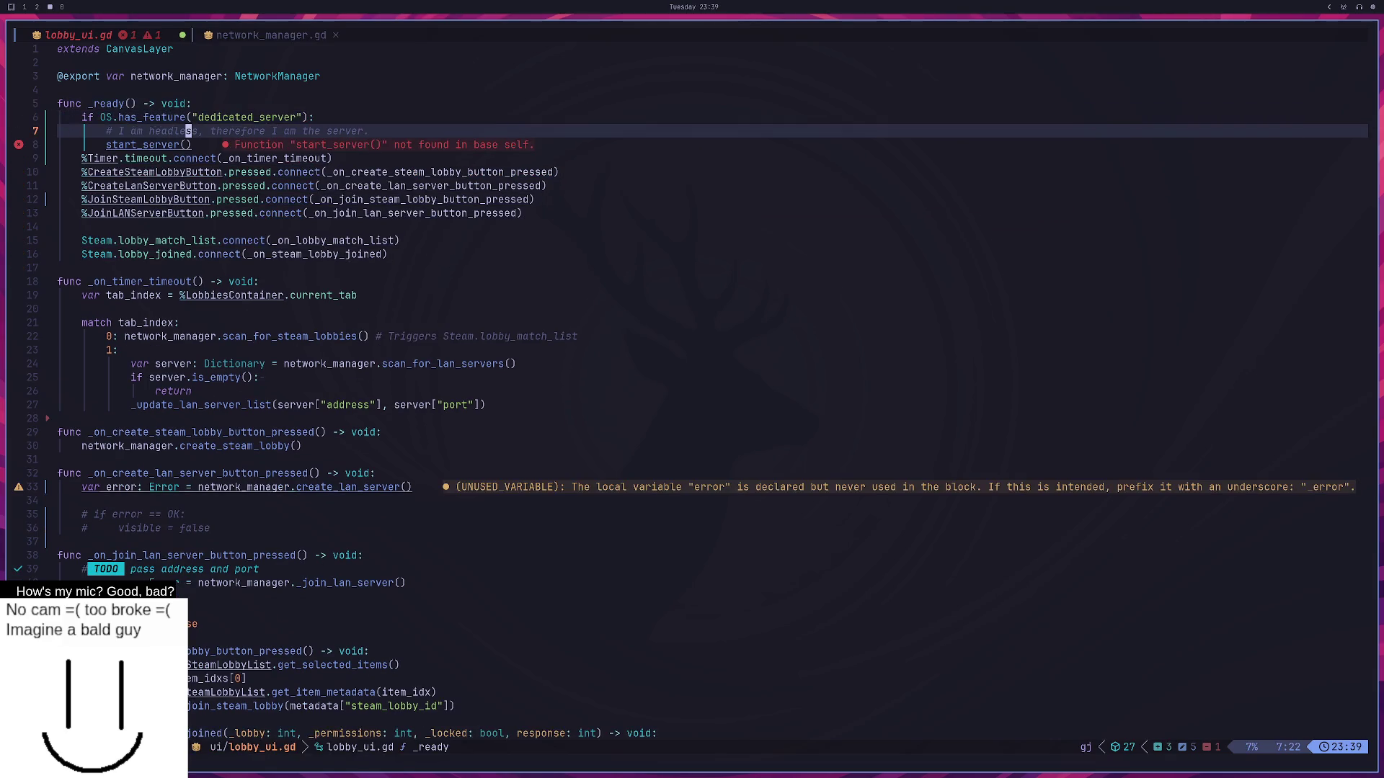
pyautogui.press('j')
pyautogui.press('d')
pyautogui.press('d')
pyautogui.press('k')
pyautogui.press('o')
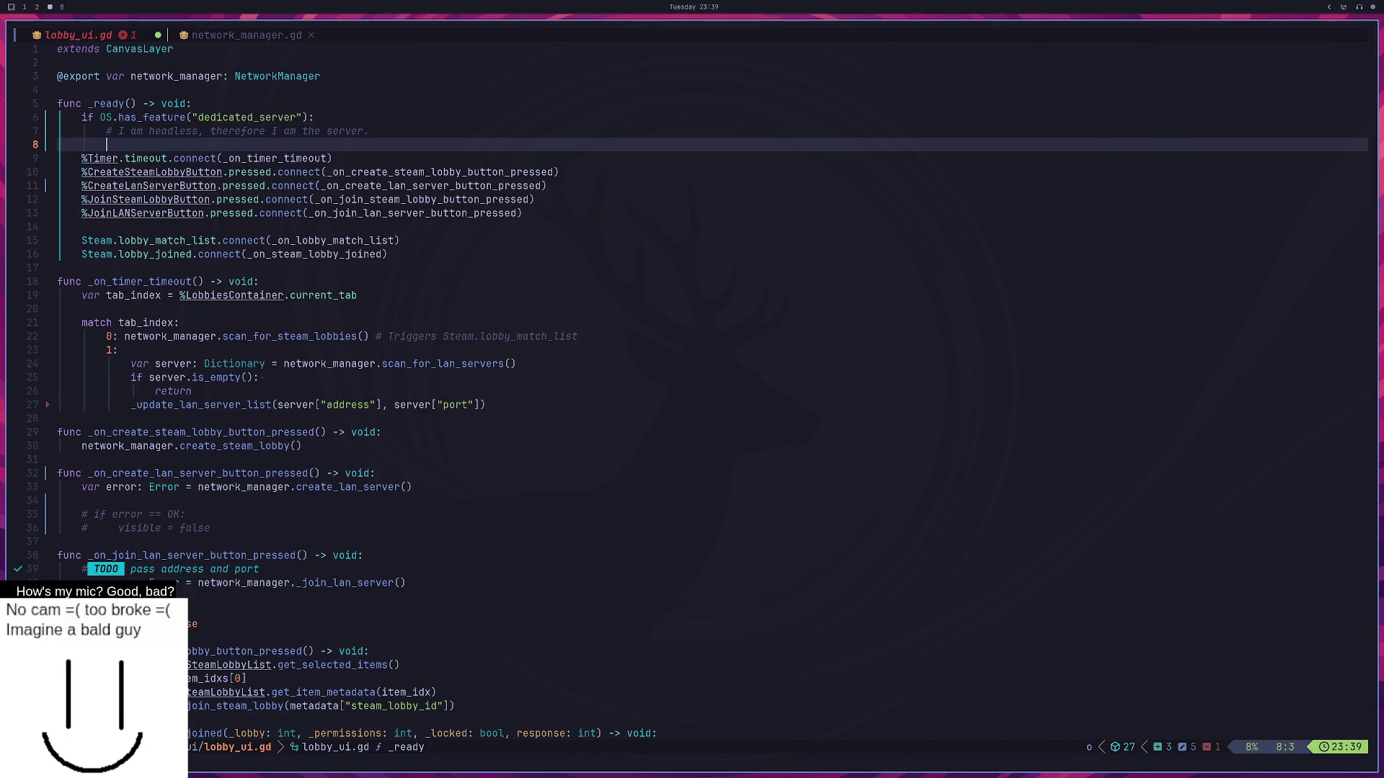
# Write %InfoLabel.text = "Headless Server" in the server branch and save with :w.
pyautogui.write('%')
pyautogui.write('InfoLabel.te')
pyautogui.write('xt = @')
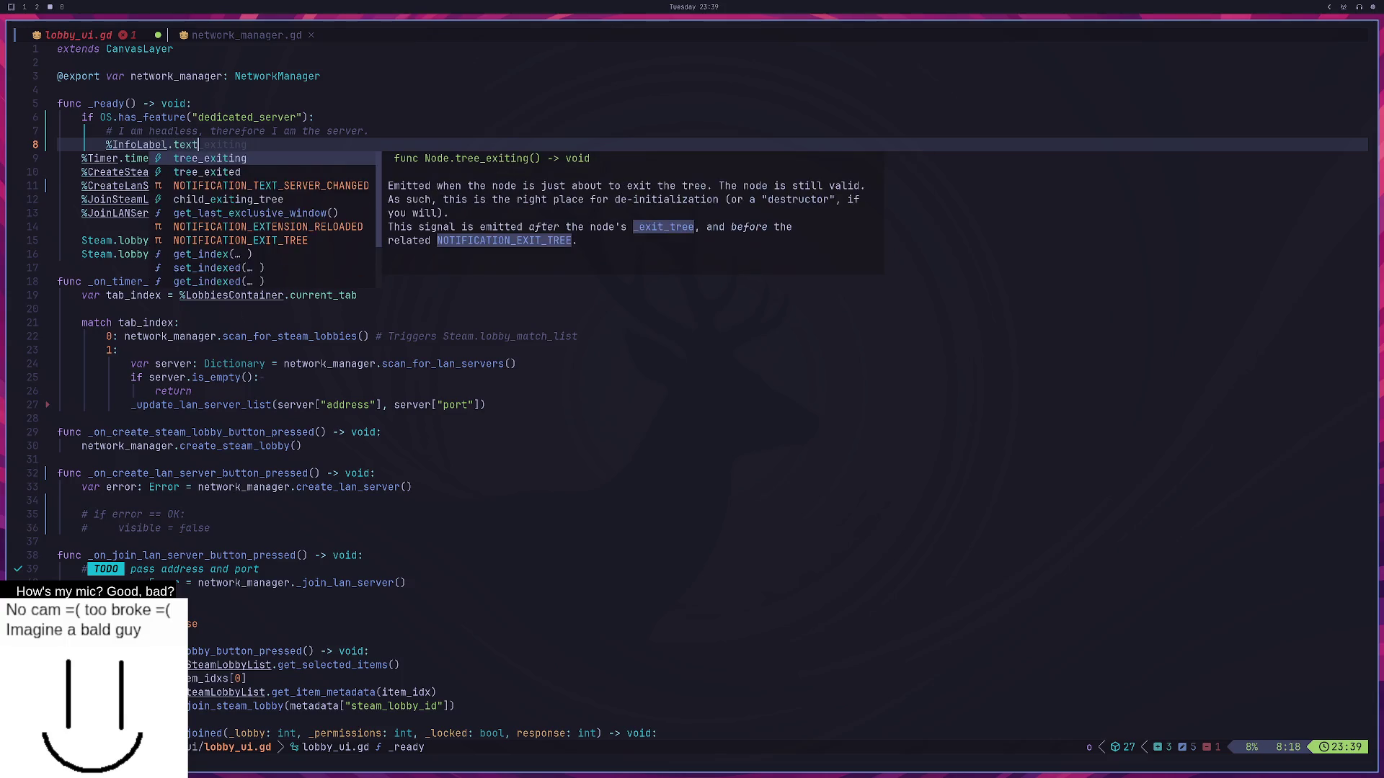
pyautogui.press('BackSpace')
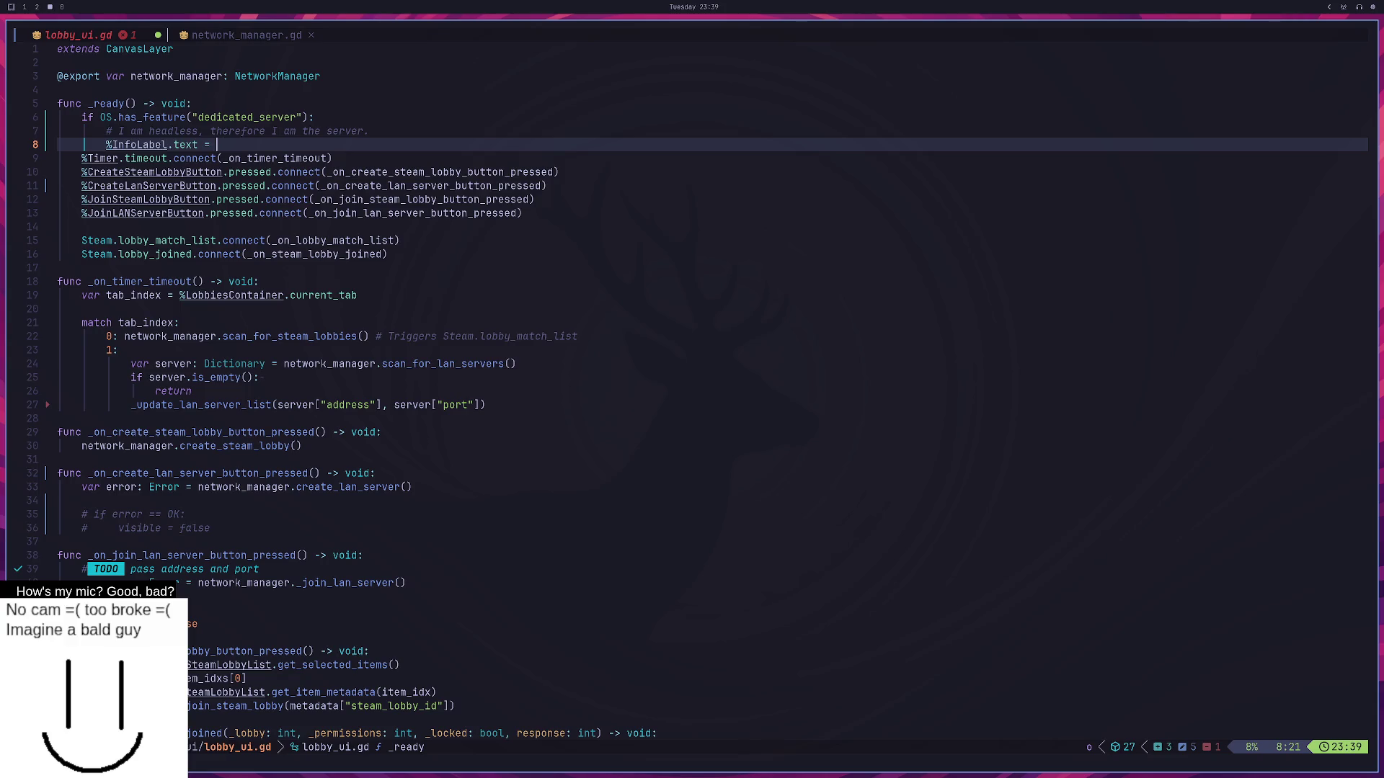
pyautogui.write("'")
pyautogui.press('BackSpace')
pyautogui.write('"H')
pyautogui.write('eadless ')
pyautogui.write('Server')
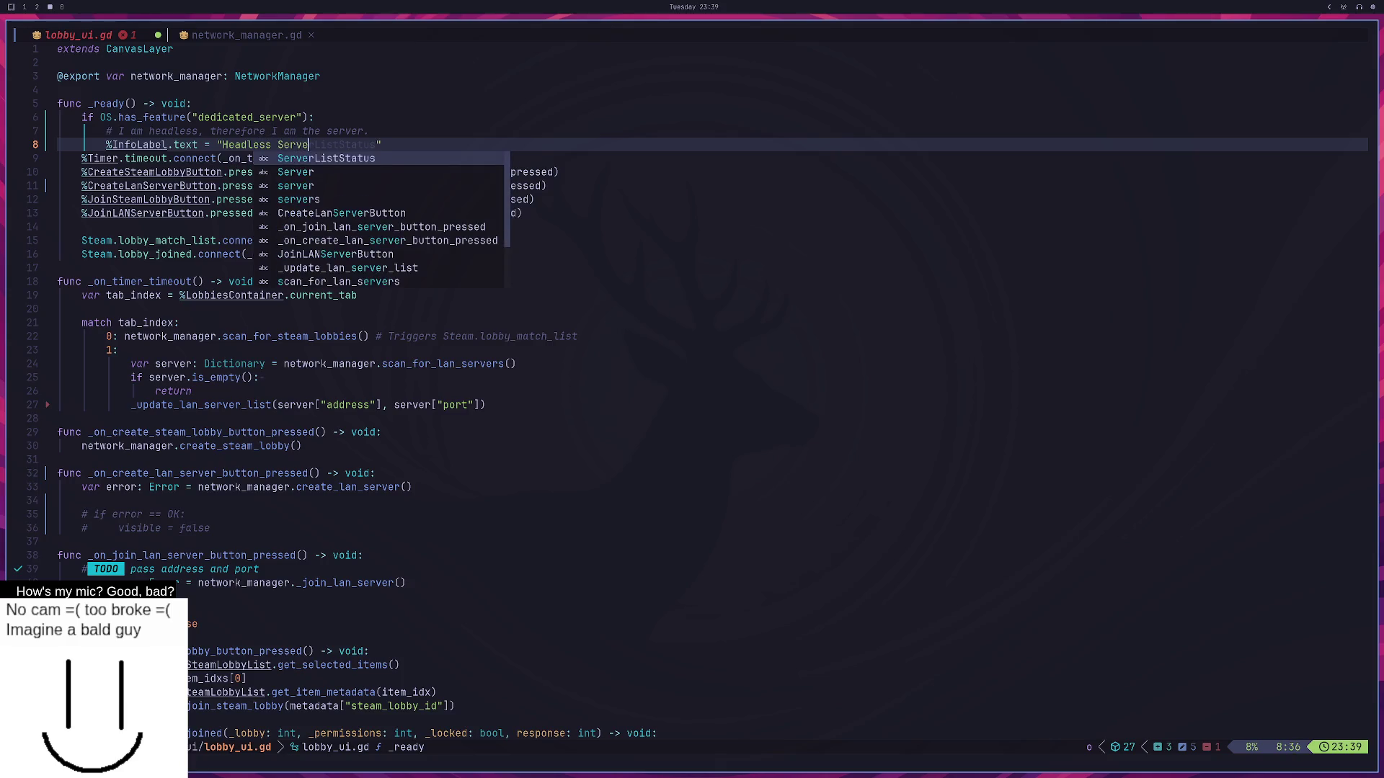
pyautogui.press('Escape')
pyautogui.write(':w')
pyautogui.press('Return')
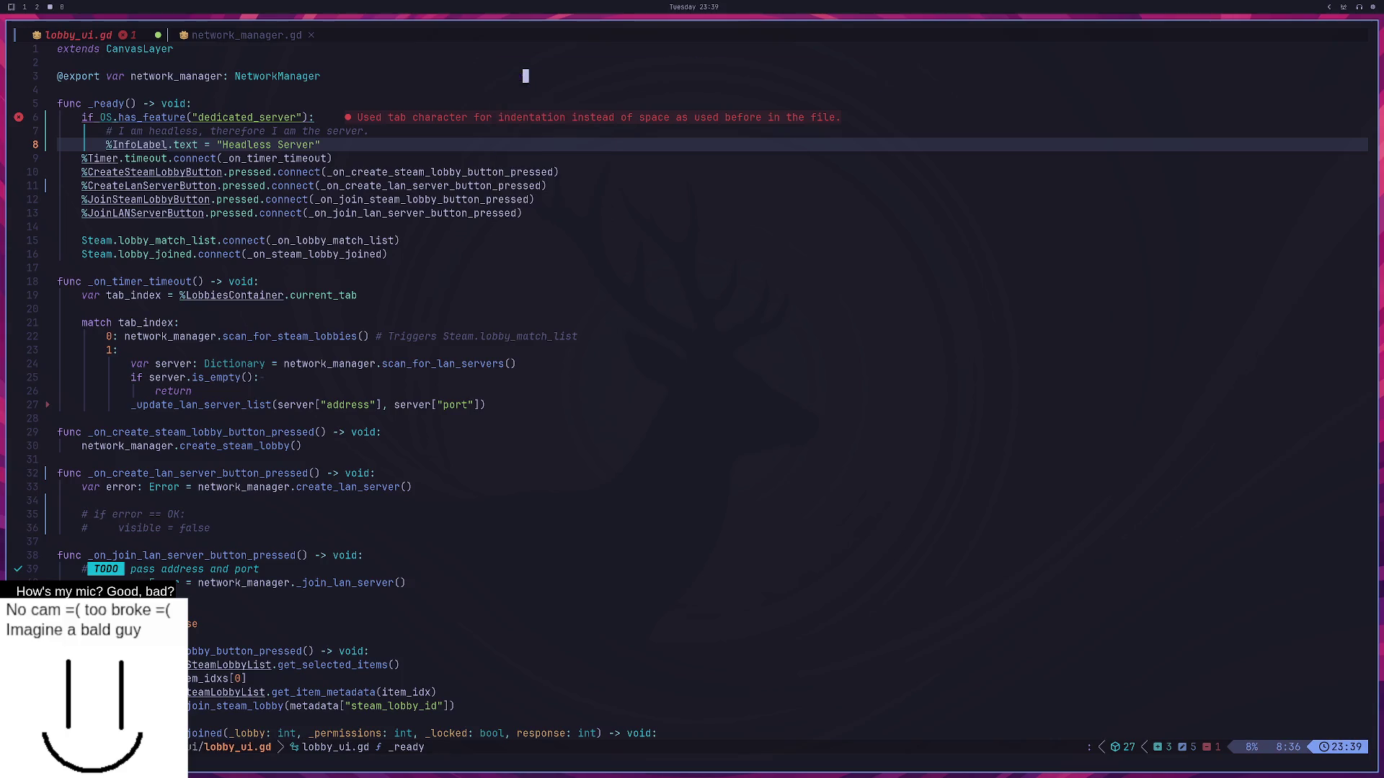
pyautogui.press('super+2')
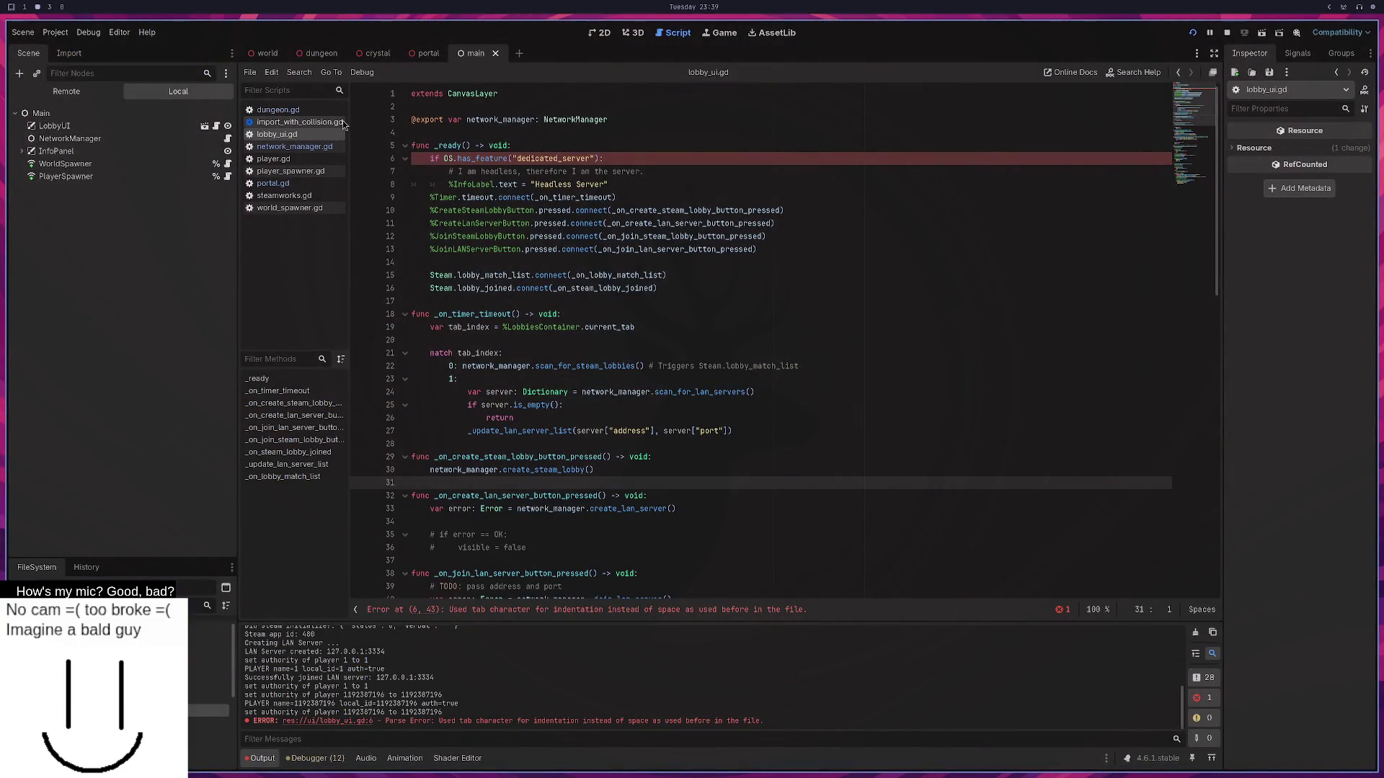
# Open lobby_ui.tscn via quick search 'lob' and show it in the 2D workspace.
pyautogui.hotkey('shift', 'alt', 'o')
pyautogui.write('lob')
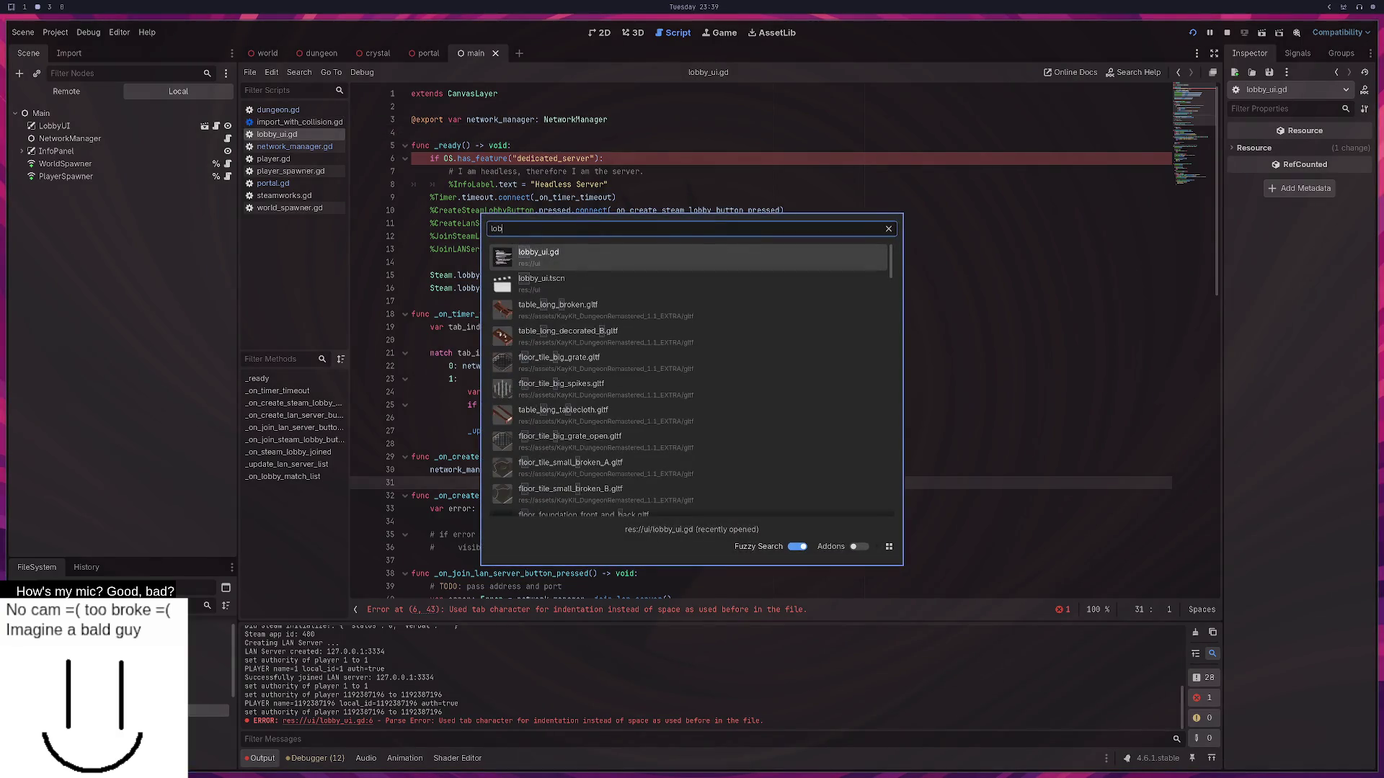
pyautogui.press('Down')
pyautogui.press('Return')
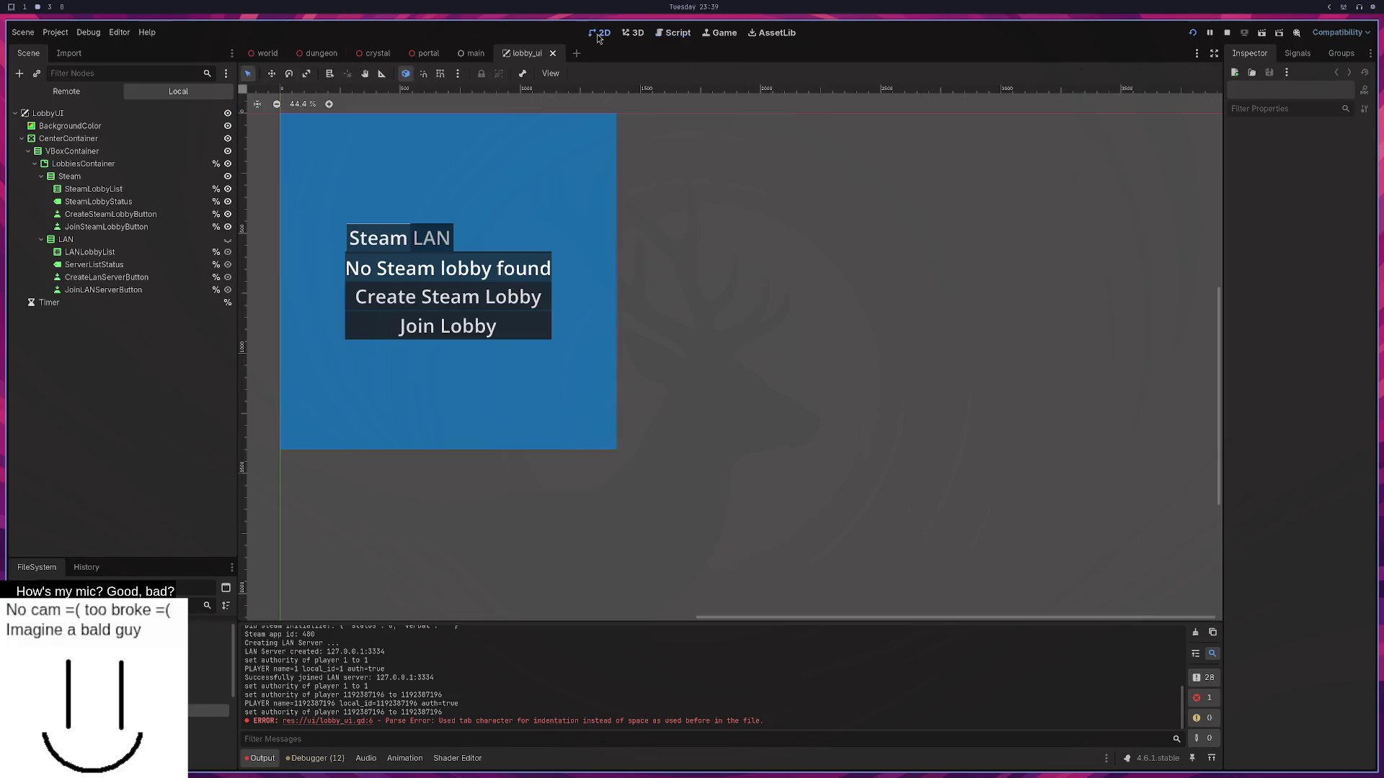
pyautogui.hotkey('ctrl', 'F1')
# Inspect the CenterContainer, VBoxContainer and LobbiesContainer nodes, then open CenterContainer's context menu.
pyautogui.click(37, 140)
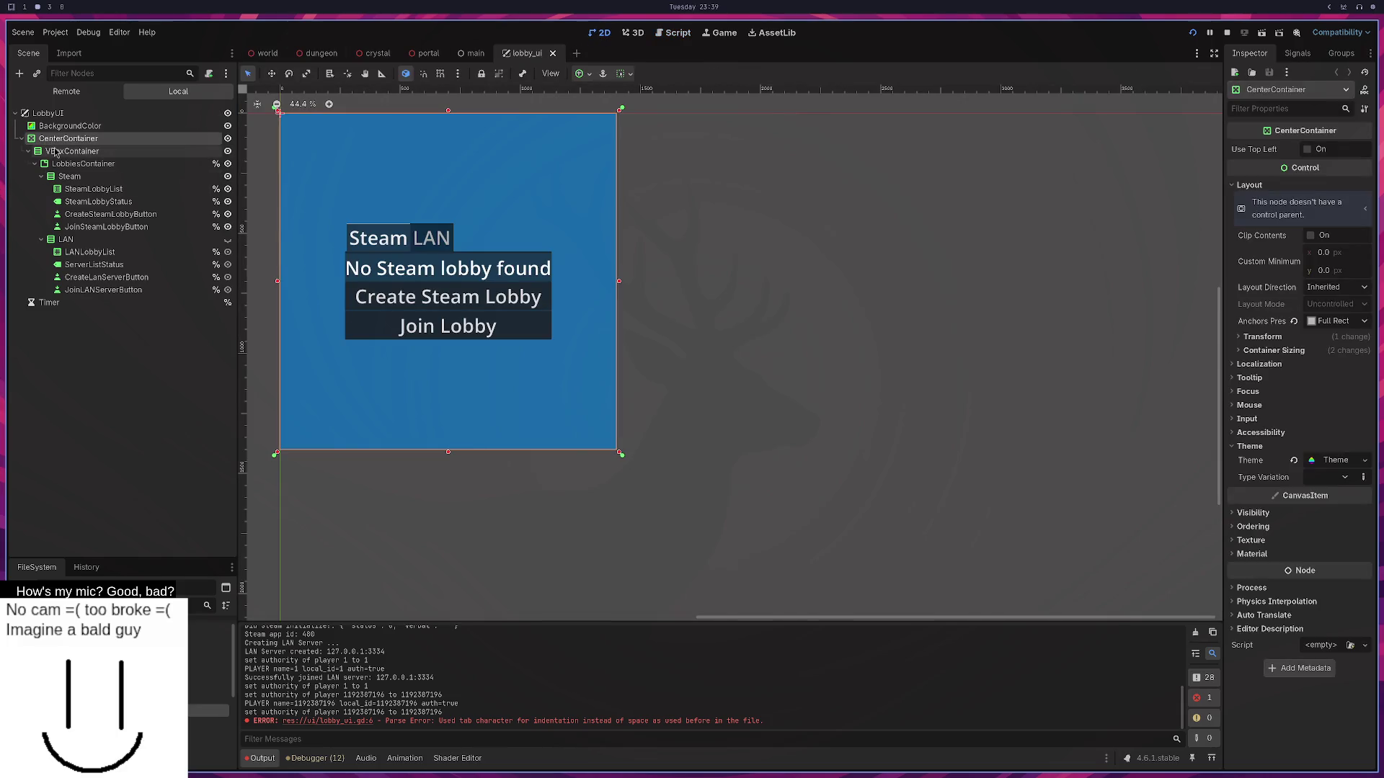
pyautogui.click(54, 151)
pyautogui.click(64, 165)
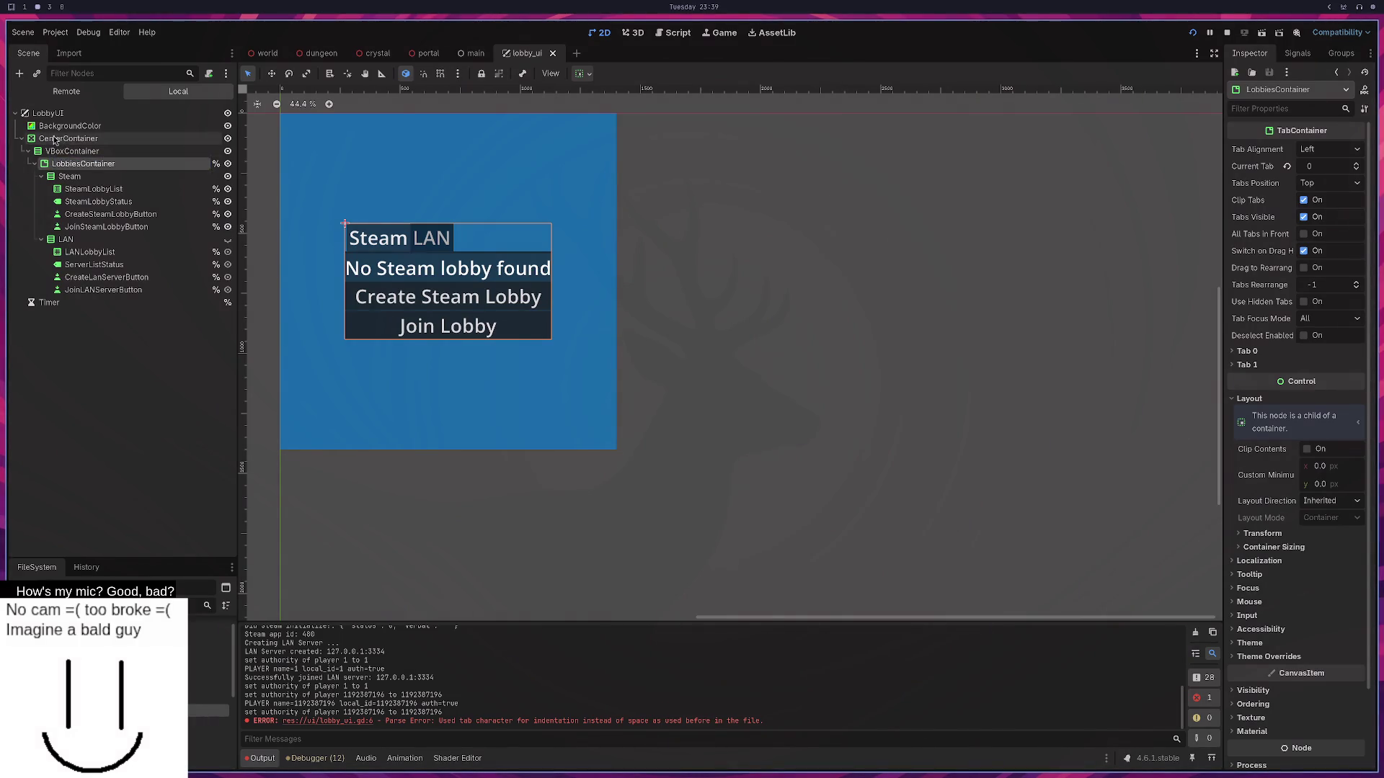
pyautogui.click(57, 151)
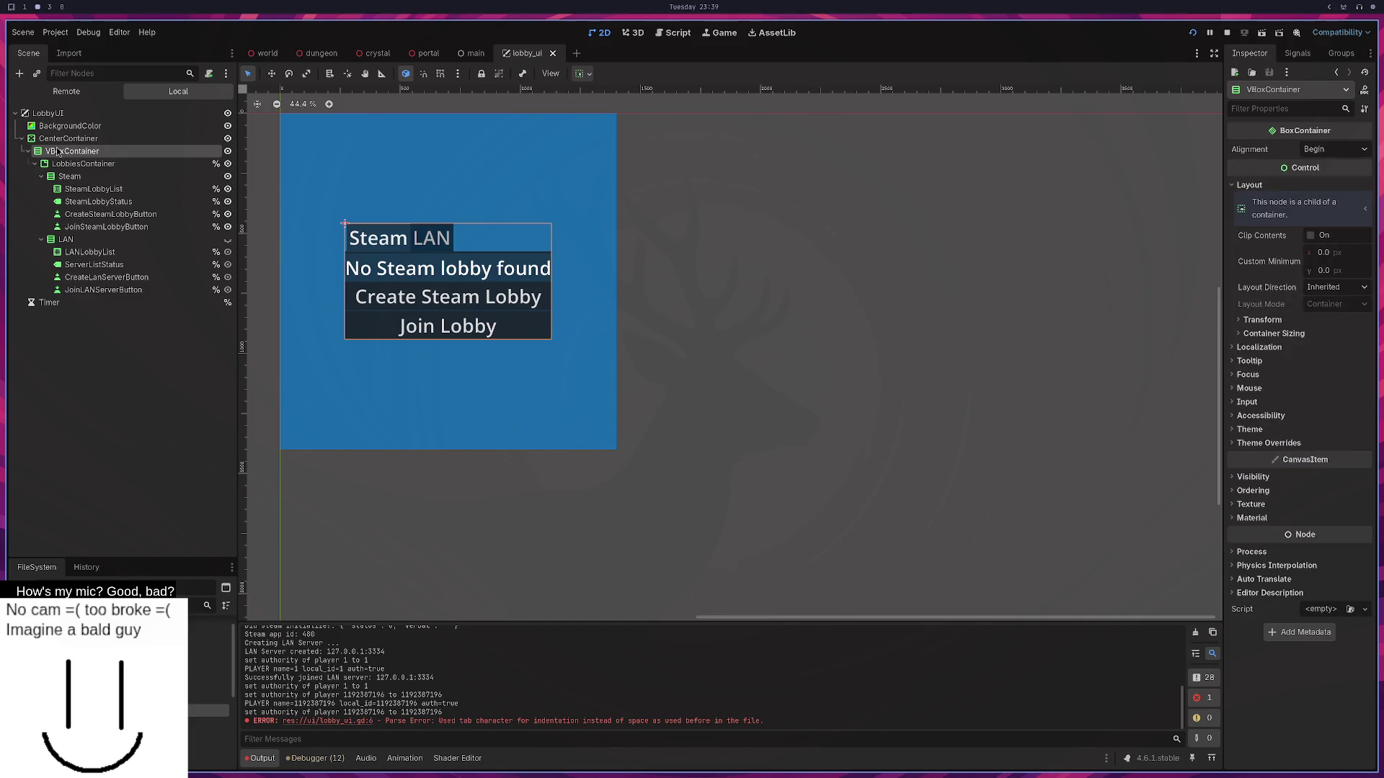
pyautogui.click(52, 139)
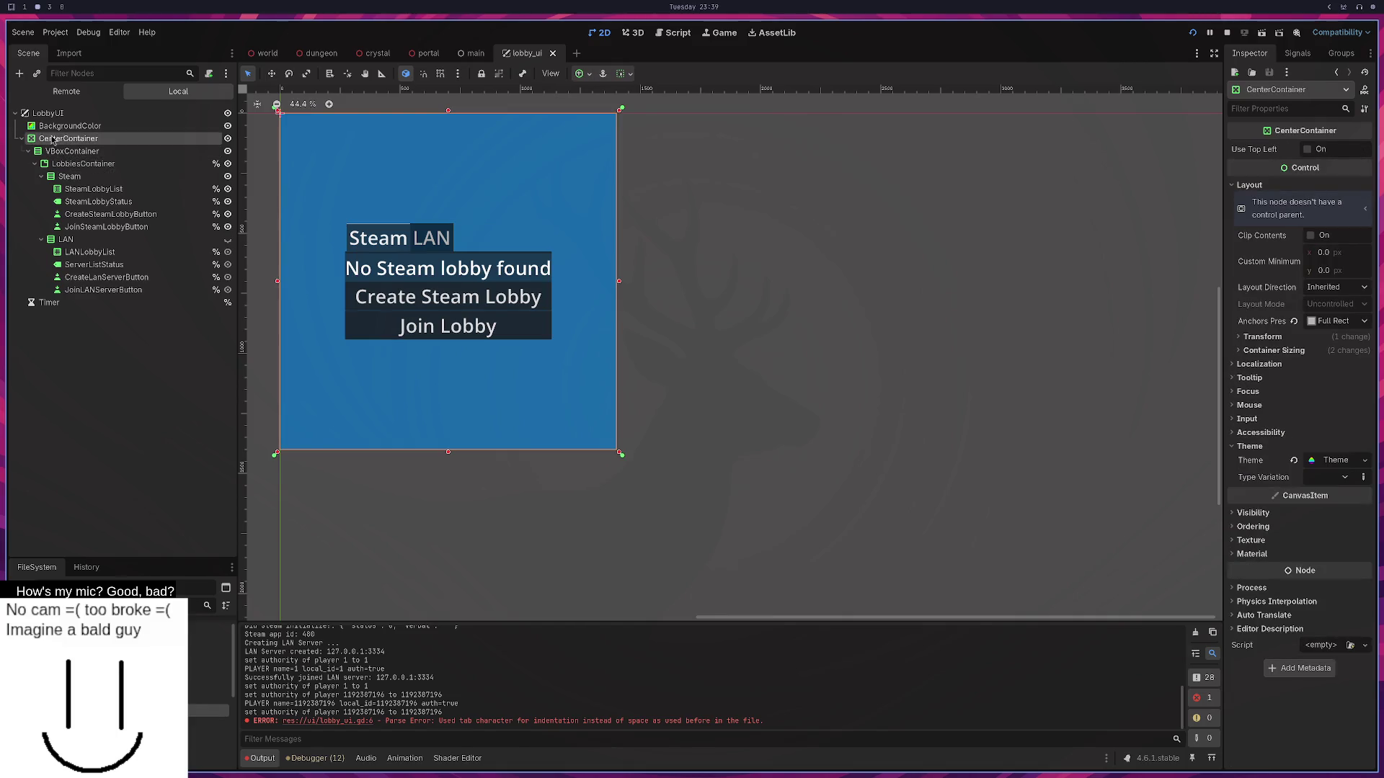
pyautogui.rightClick(52, 139)
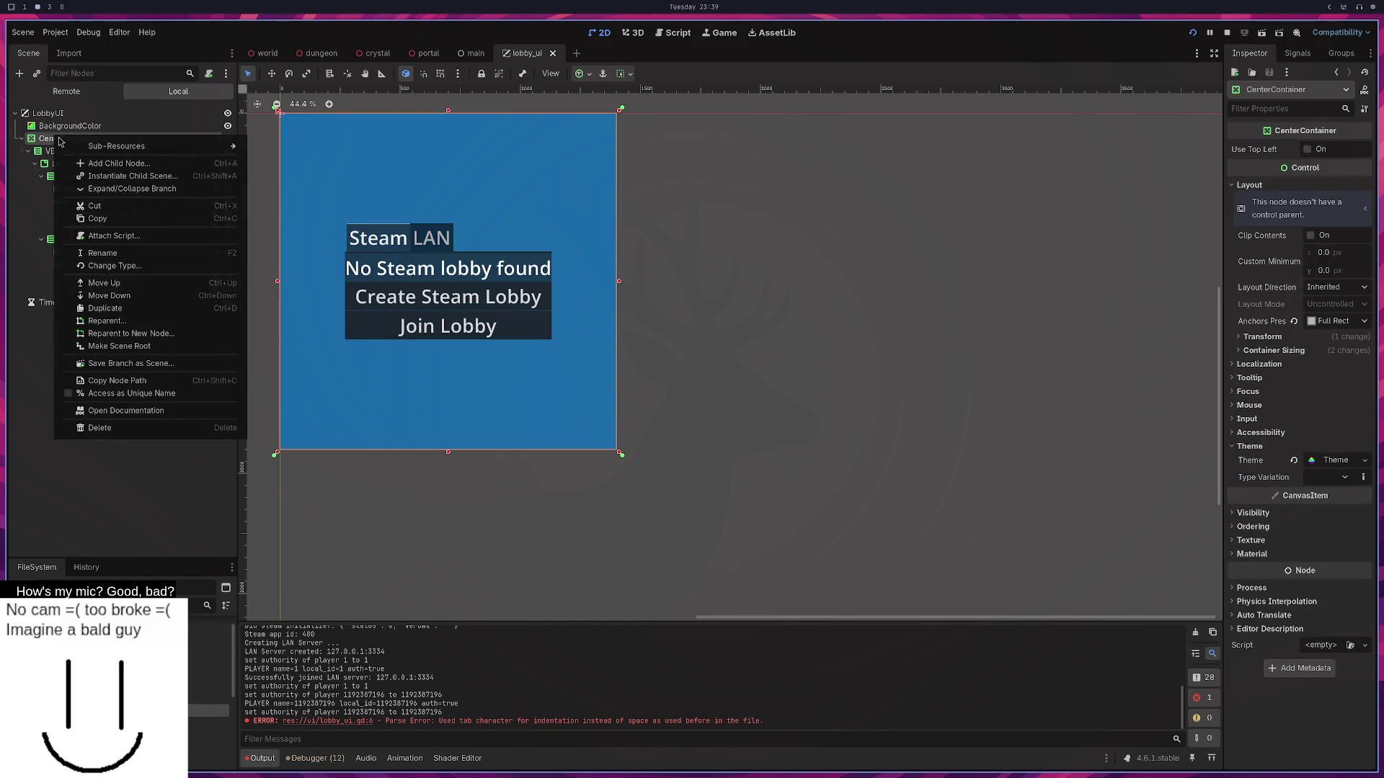
# Add a Label child node under CenterContainer.
pyautogui.click(113, 164)
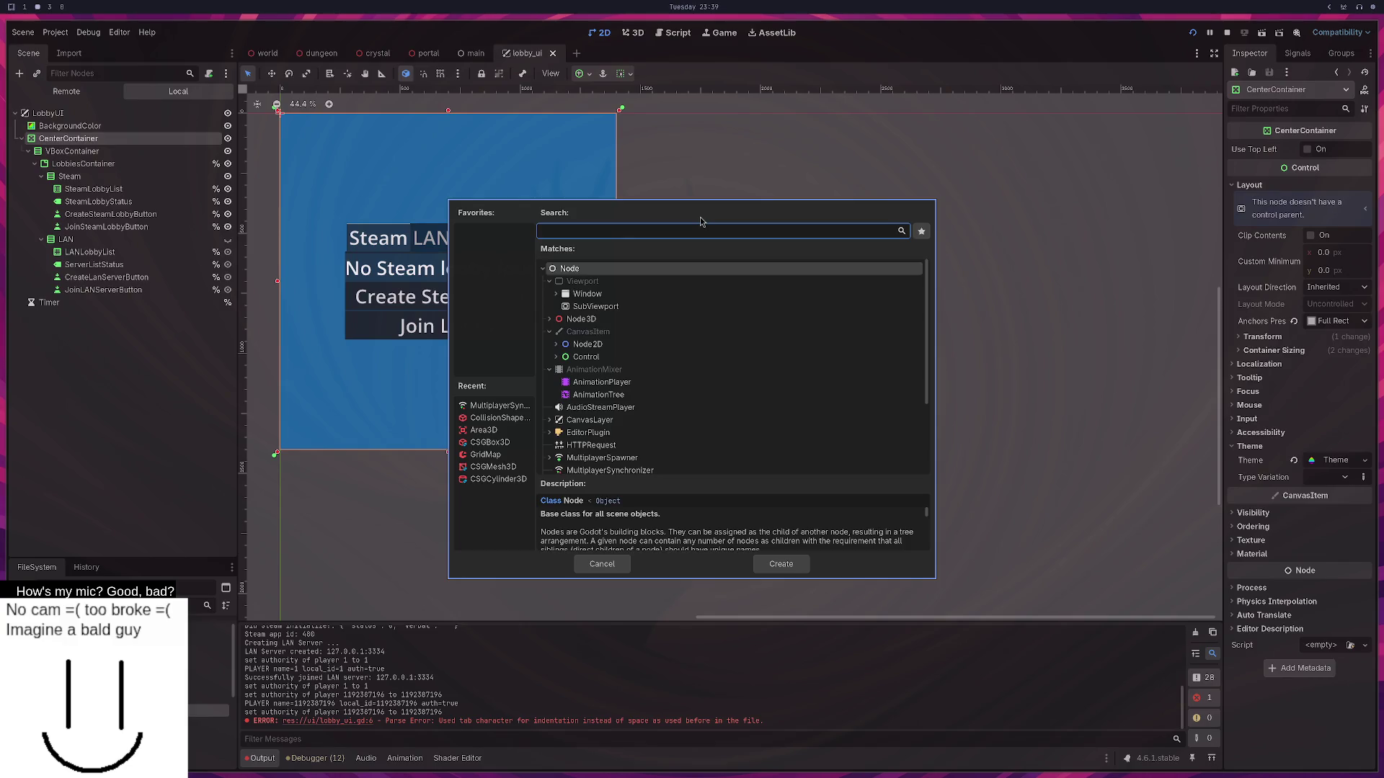
pyautogui.write('label')
pyautogui.press('Return')
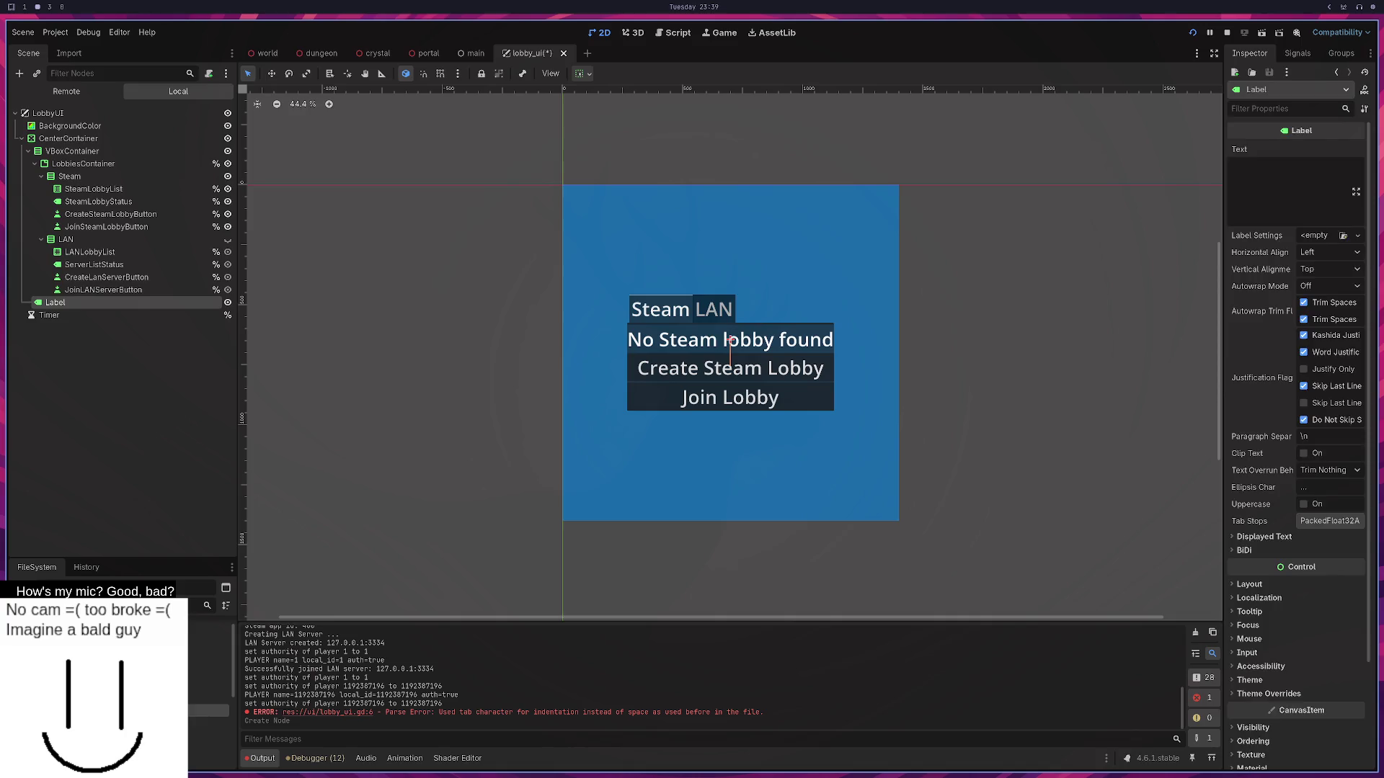
# Rename the new Label node to InfoLabel.
pyautogui.click(84, 304)
pyautogui.press('F2')
pyautogui.write('Info')
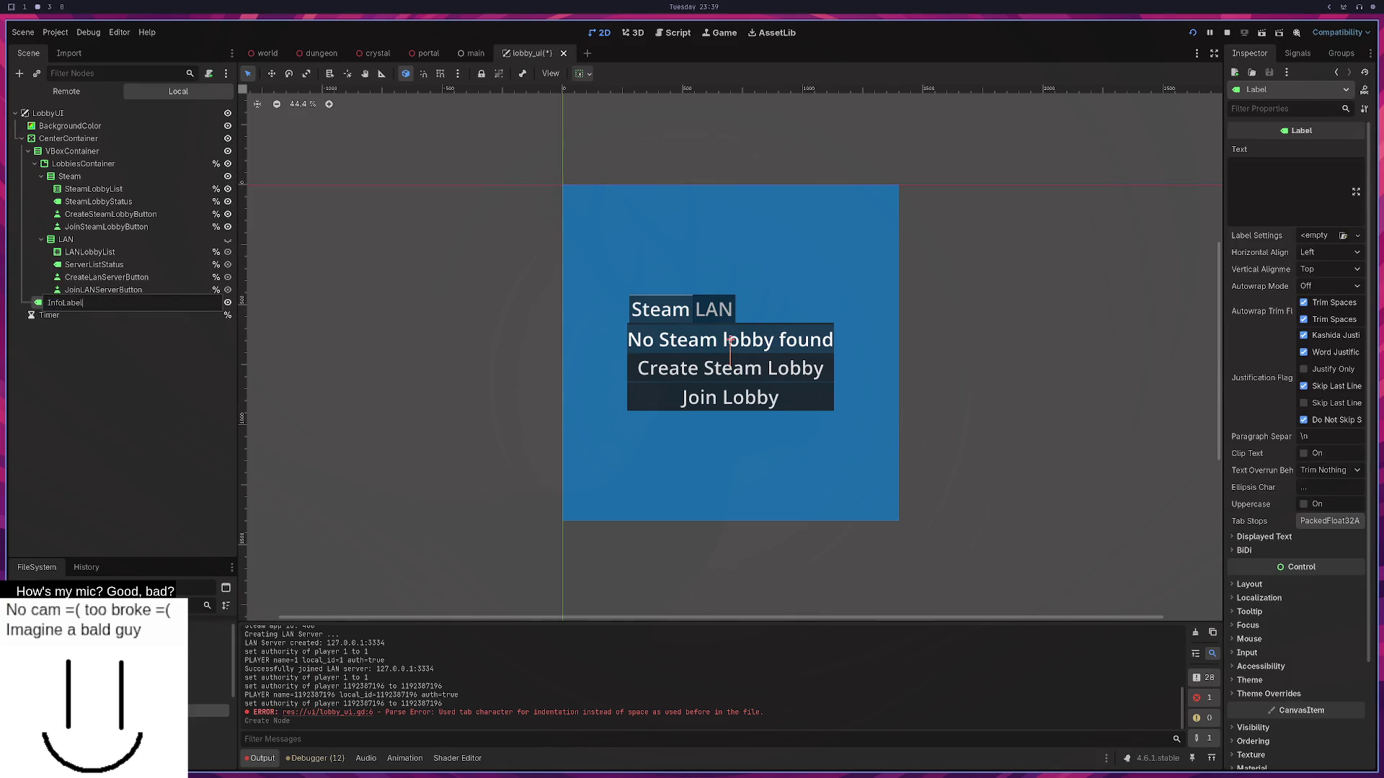
pyautogui.press('Return')
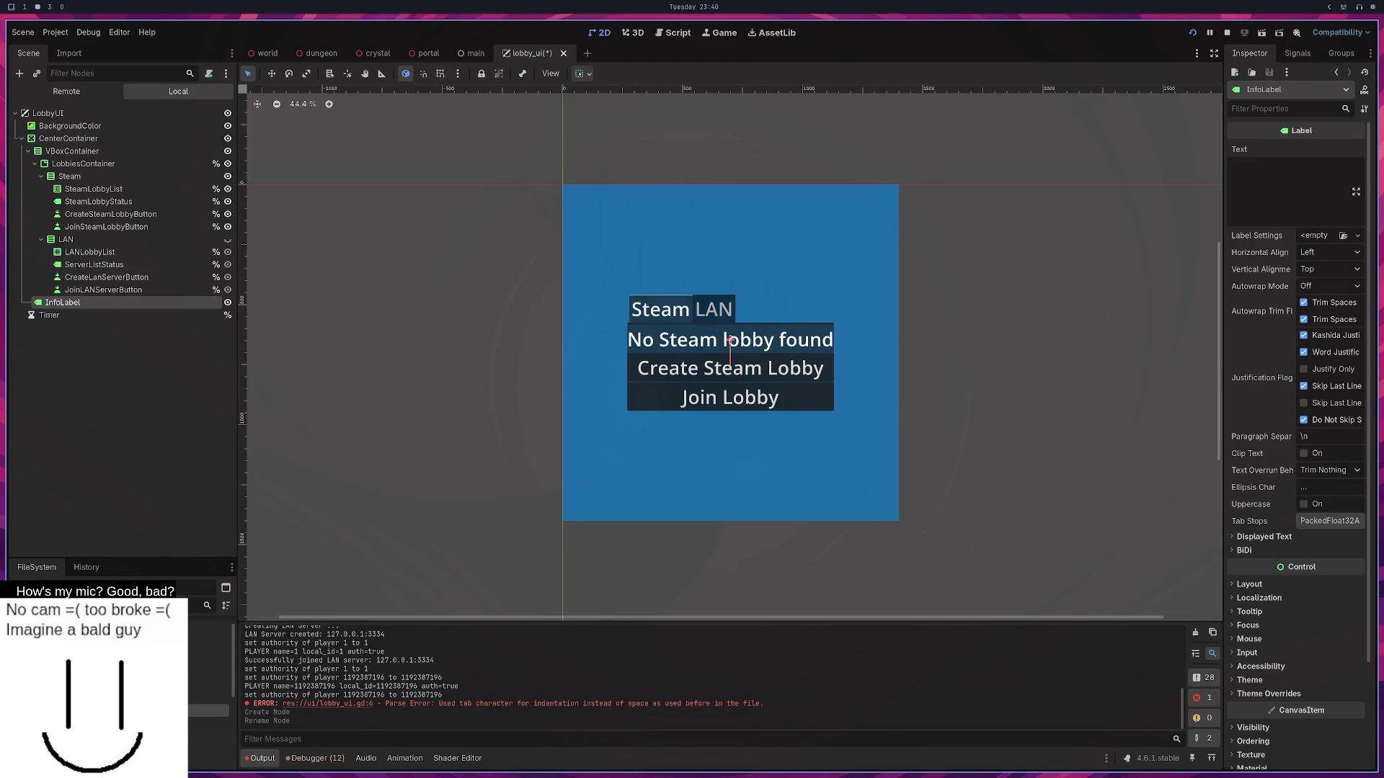
pyautogui.press('super+3')
pyautogui.press('super+2')
# Make InfoLabel accessible as a unique name and try its alignment options, reverting to Left.
pyautogui.rightClick(108, 306)
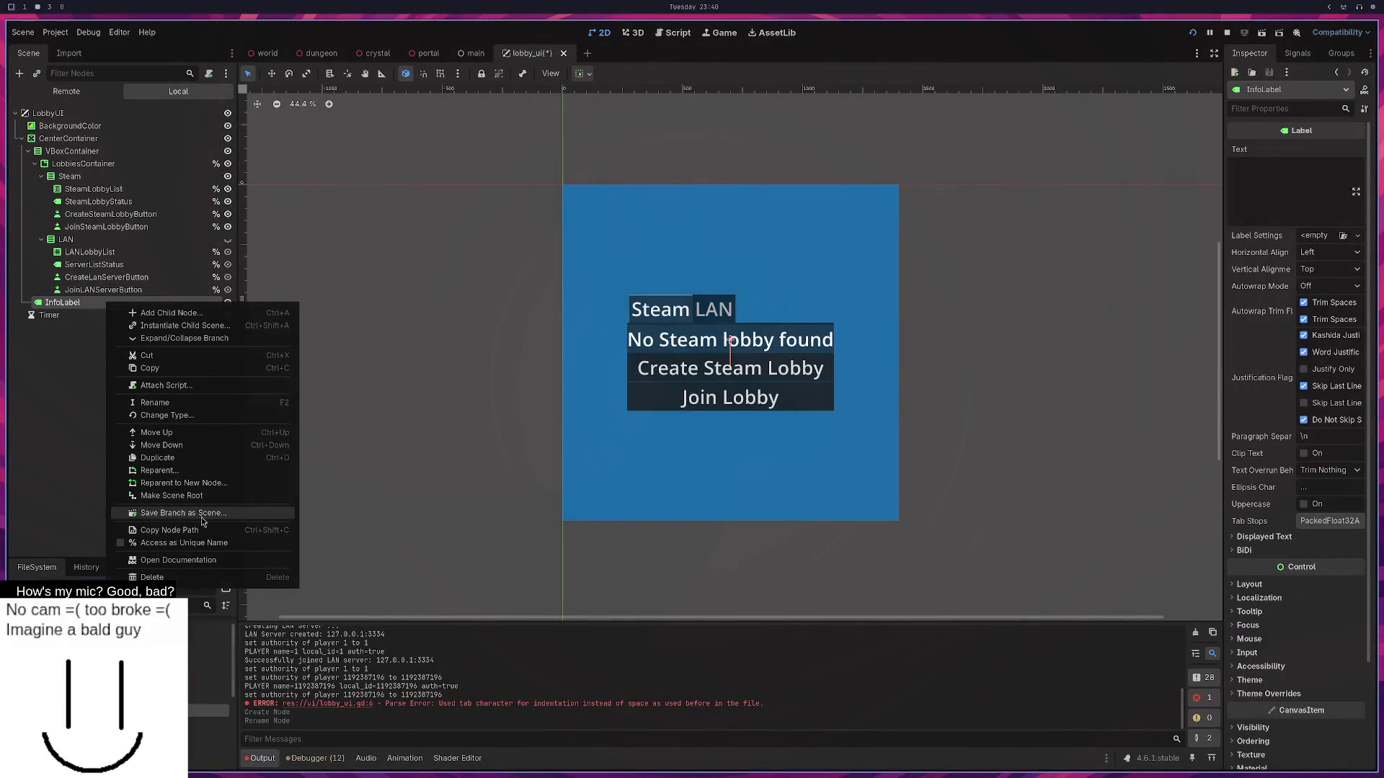
pyautogui.click(195, 543)
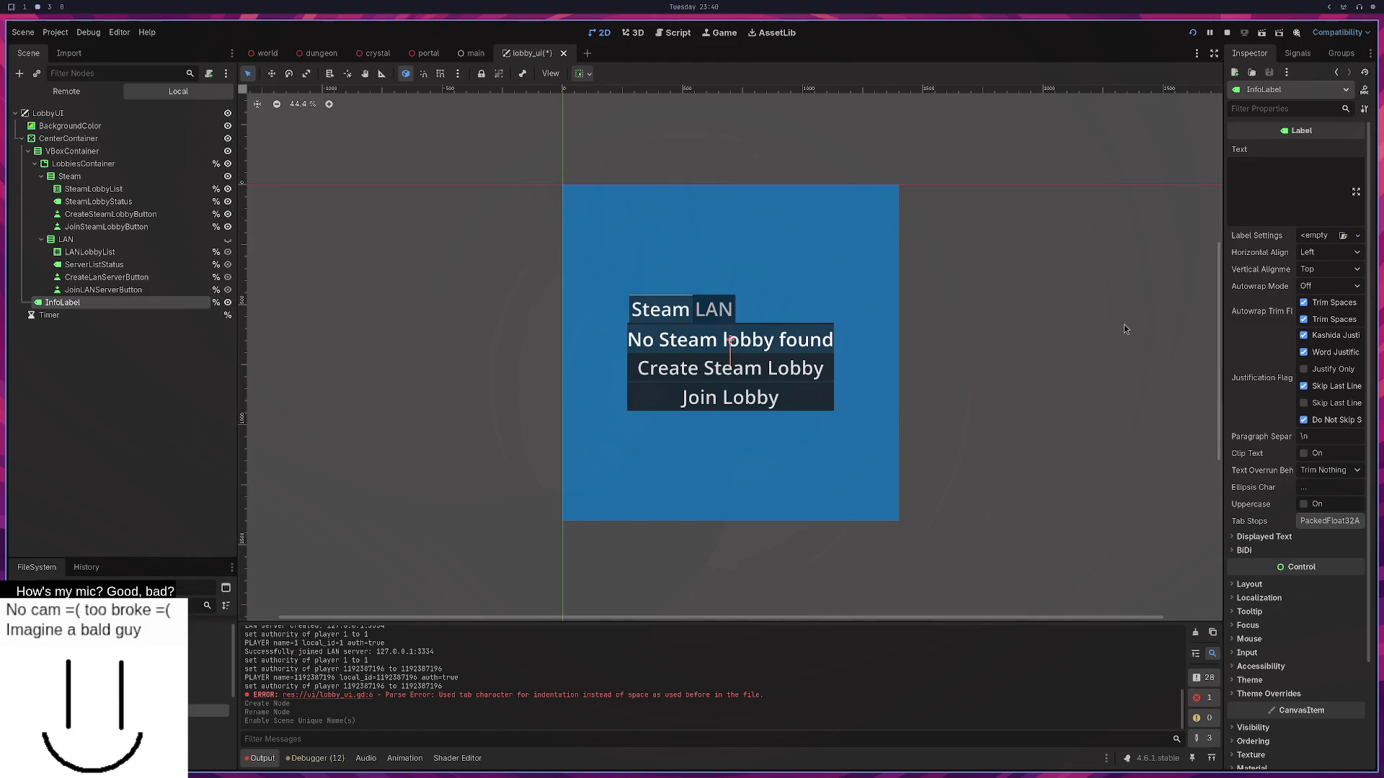
pyautogui.click(1325, 260)
pyautogui.click(1326, 257)
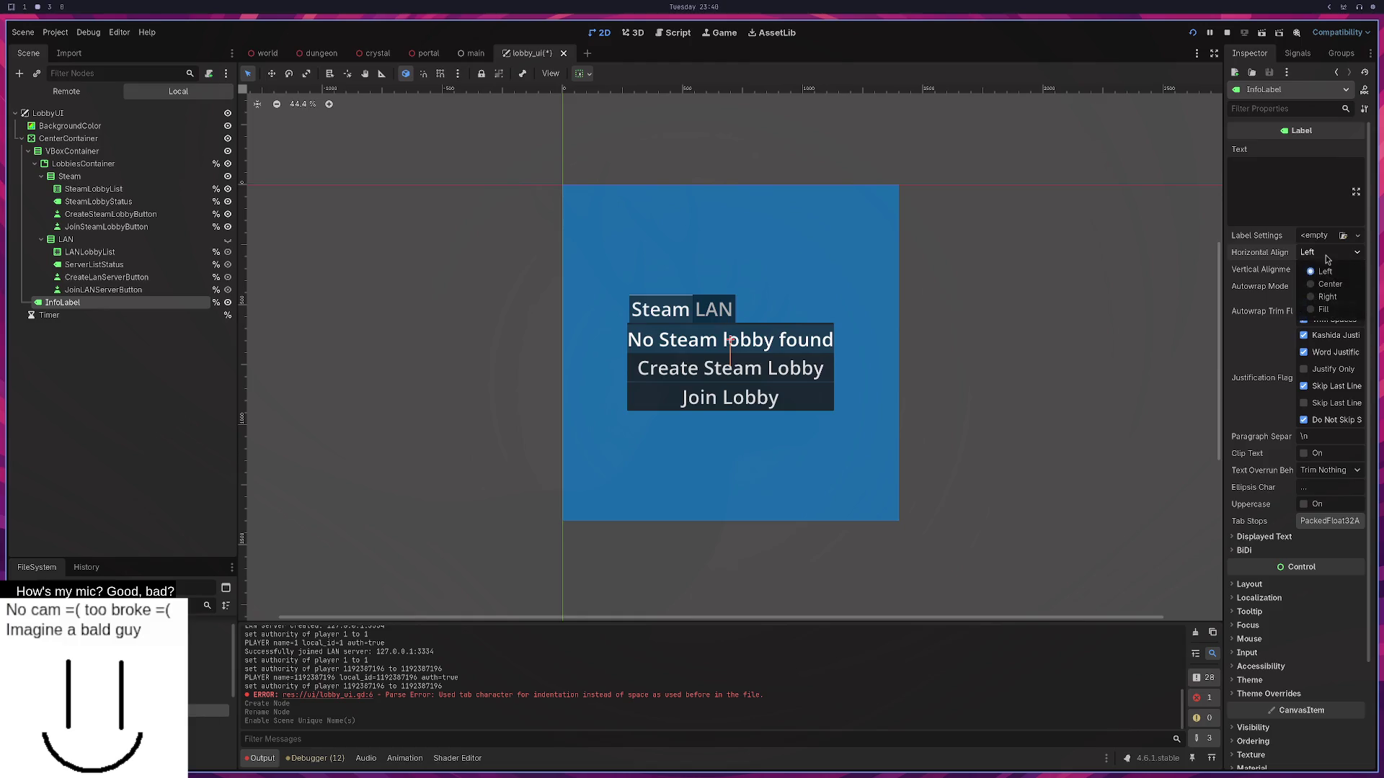
pyautogui.click(1326, 296)
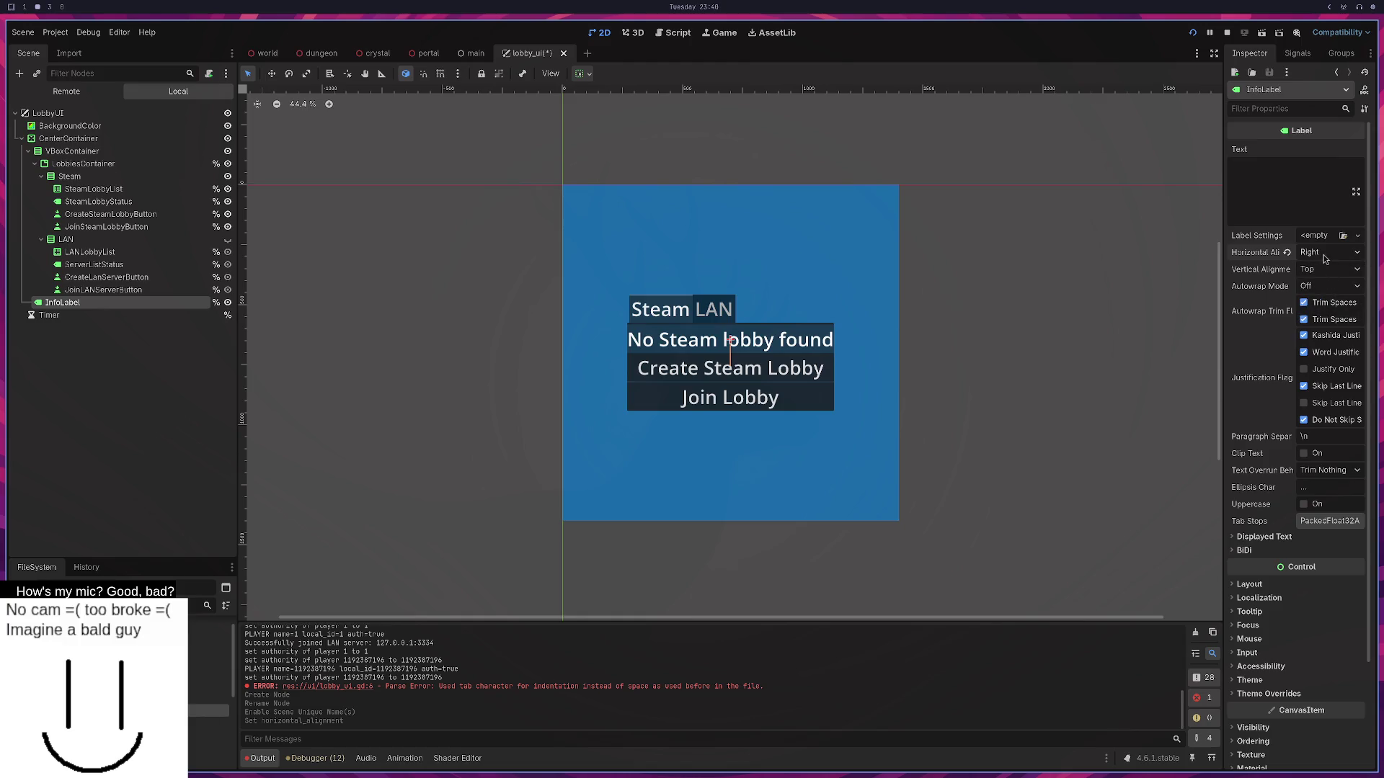
pyautogui.click(1326, 268)
pyautogui.click(1323, 288)
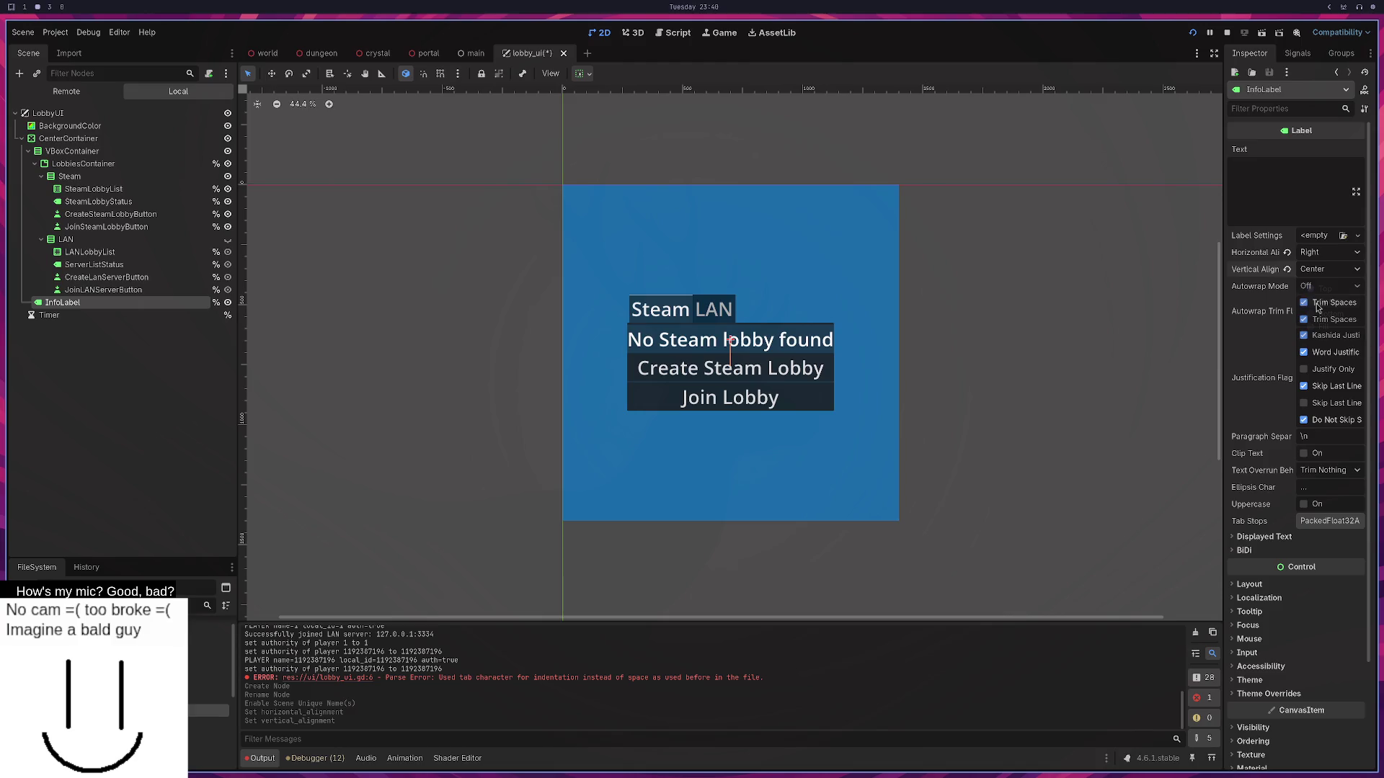
pyautogui.click(1287, 252)
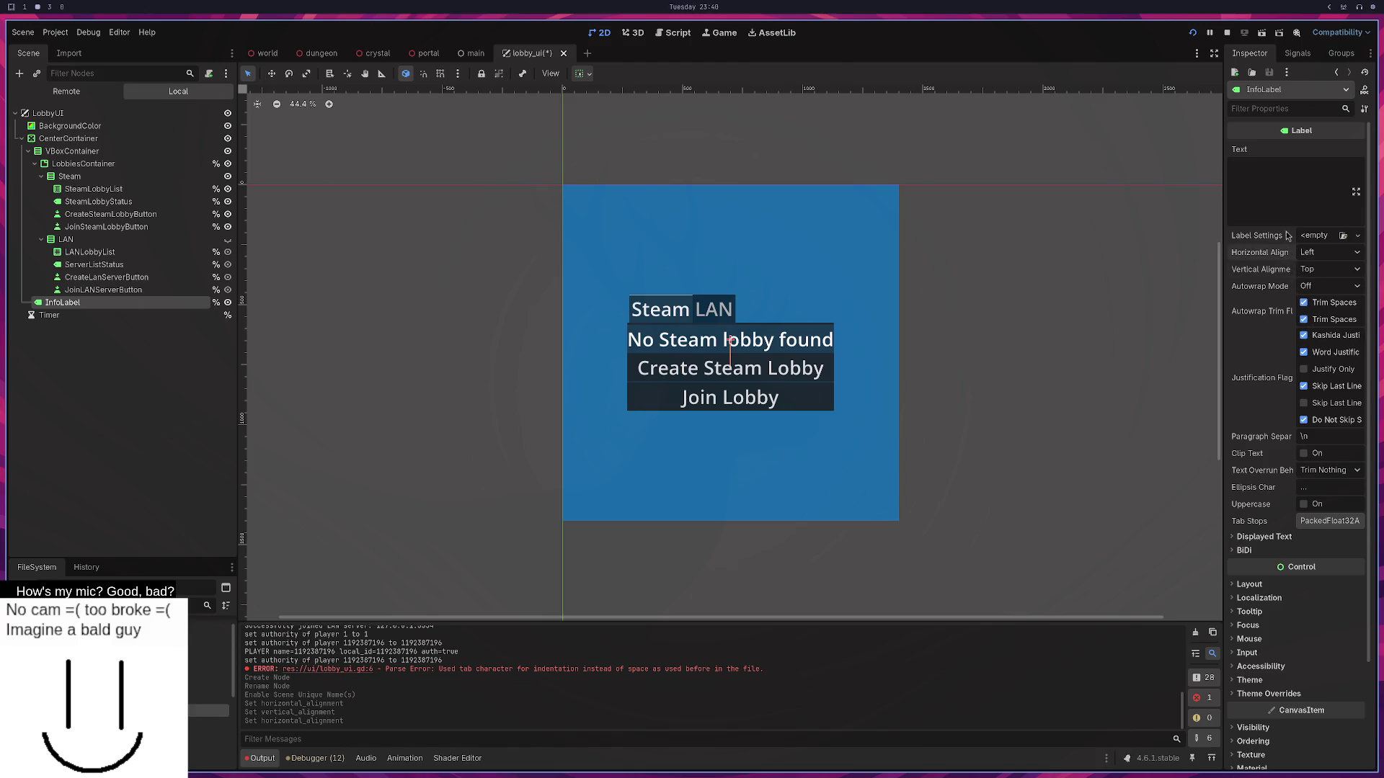
pyautogui.click(1249, 583)
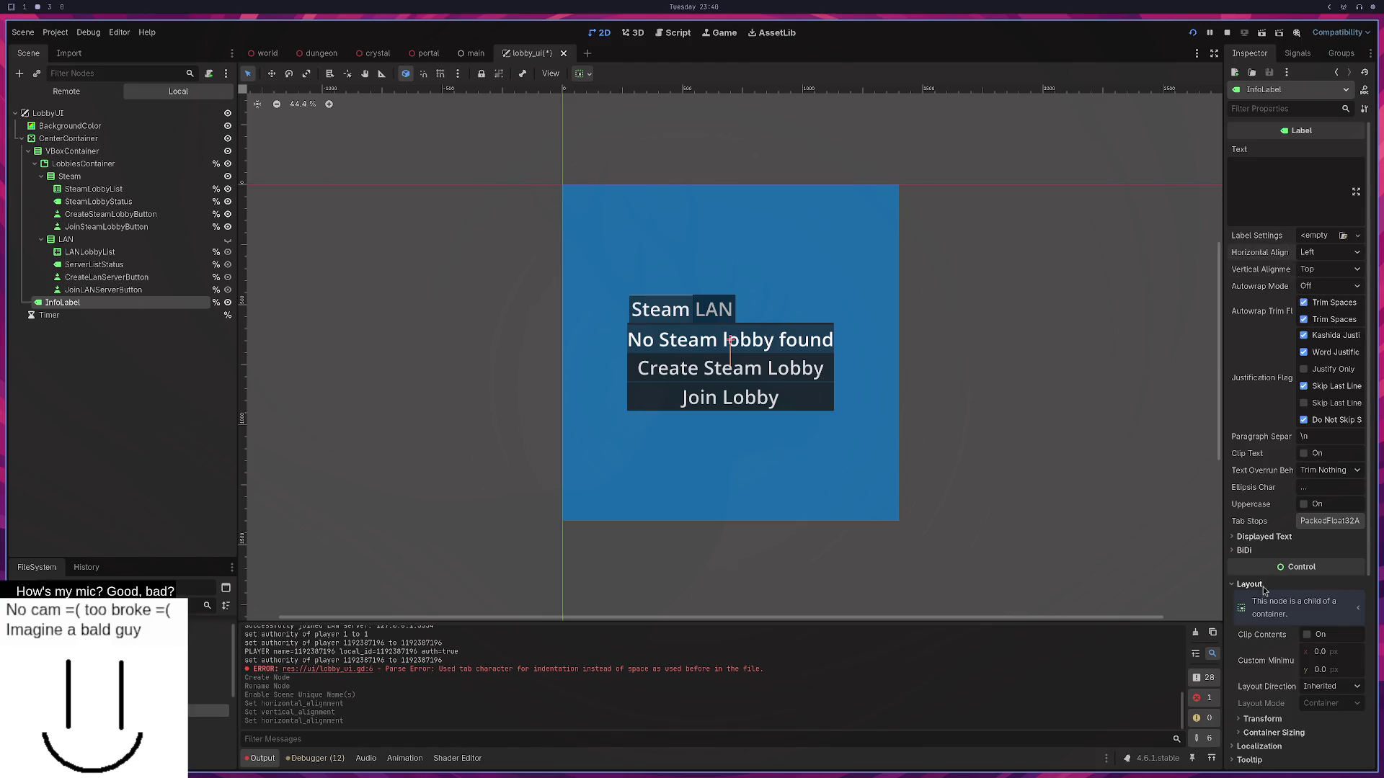
pyautogui.scroll(-2, 1277, 624)
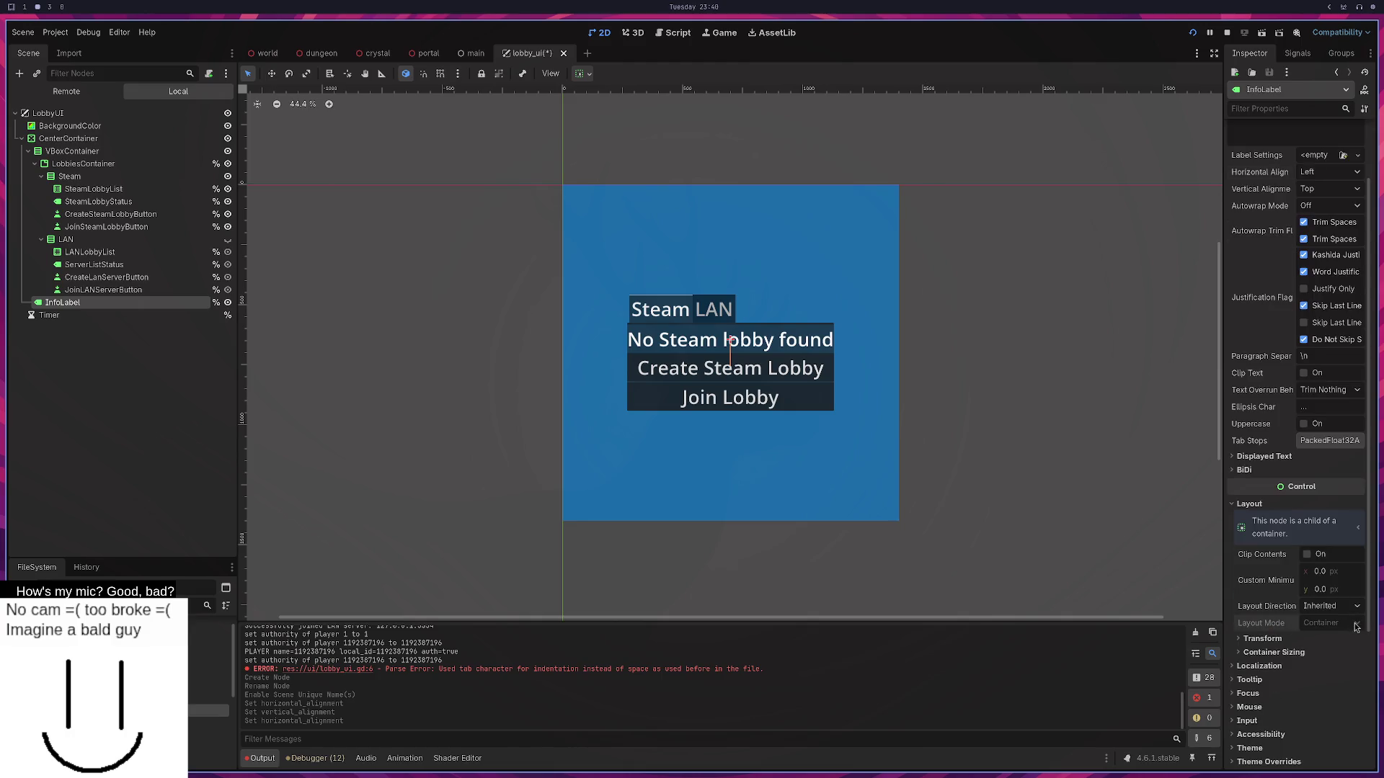
# Set InfoLabel's text to Hello and right-align it, keeping vertical alignment Top.
pyautogui.click(731, 342)
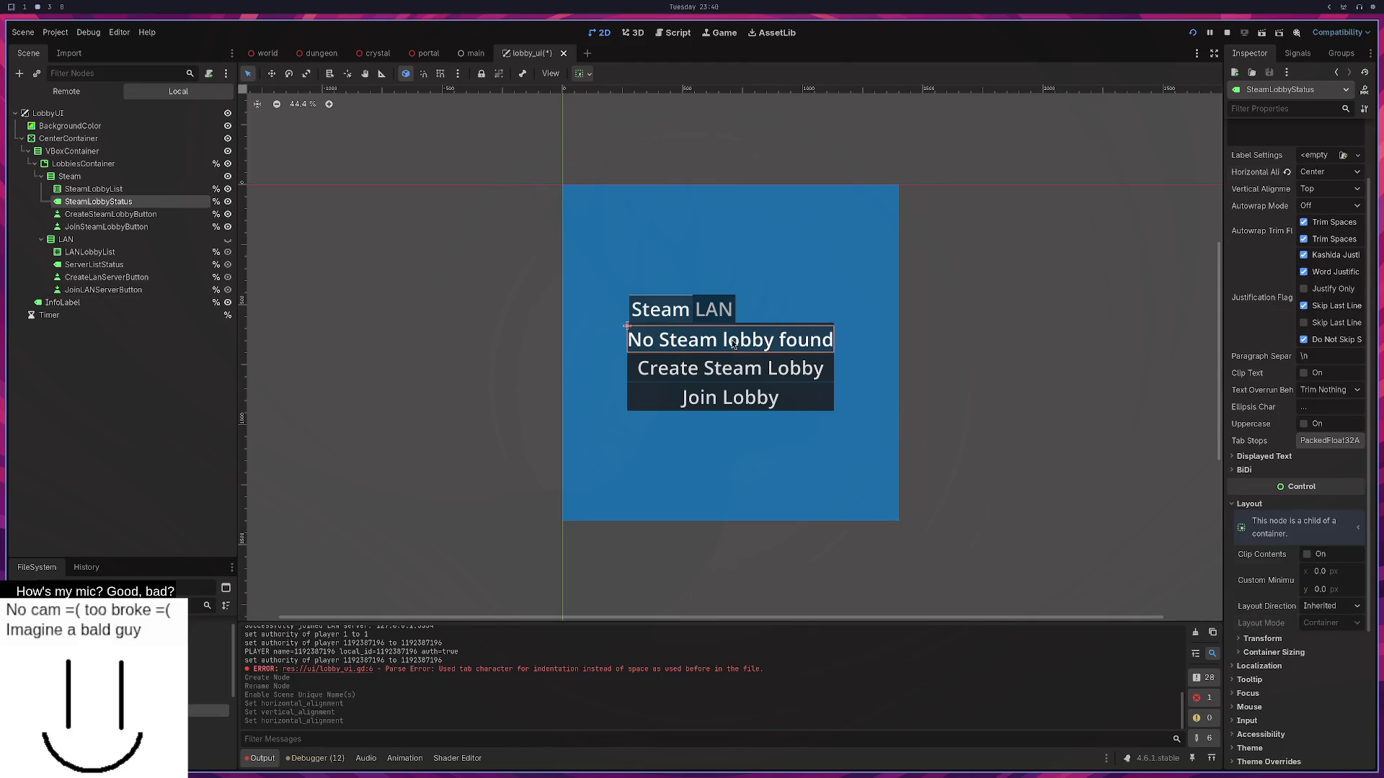
pyautogui.click(77, 305)
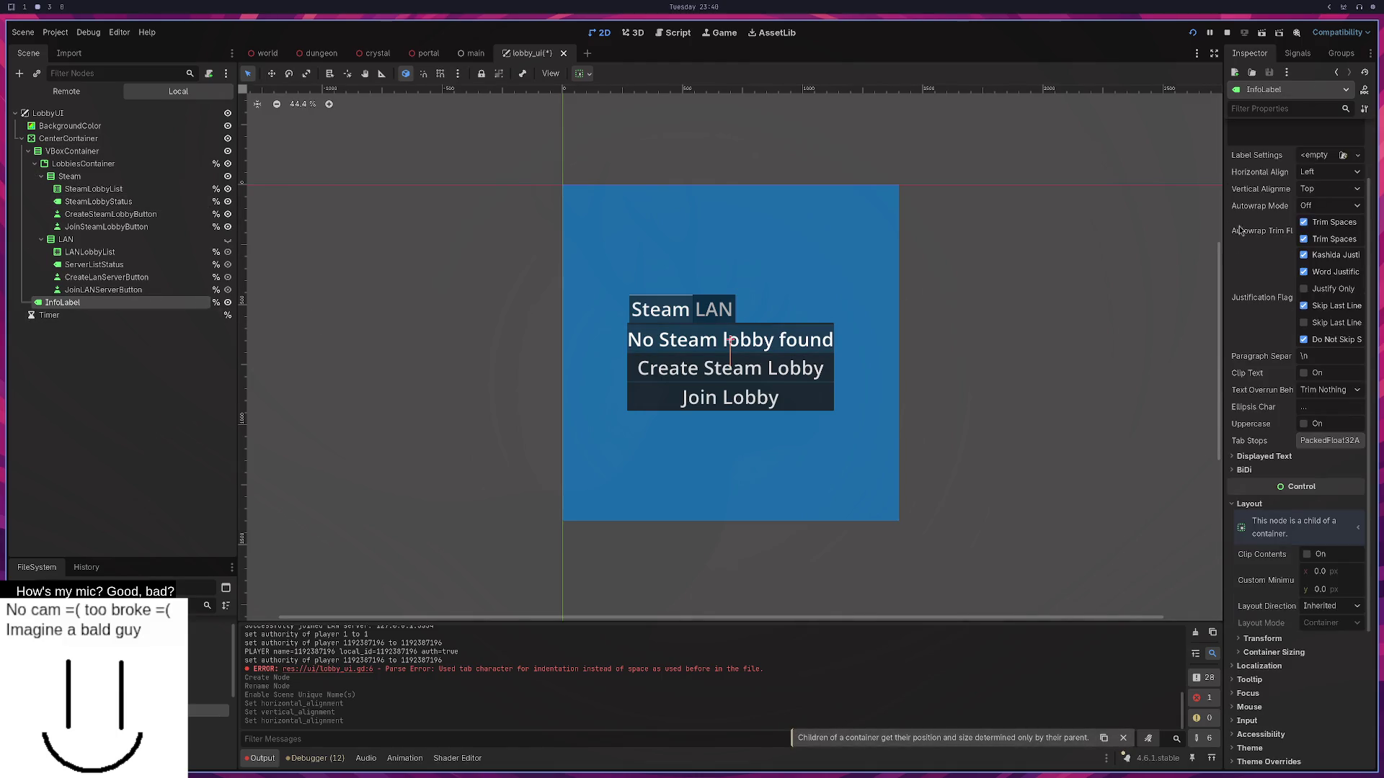
pyautogui.click(1250, 128)
pyautogui.write('Hello')
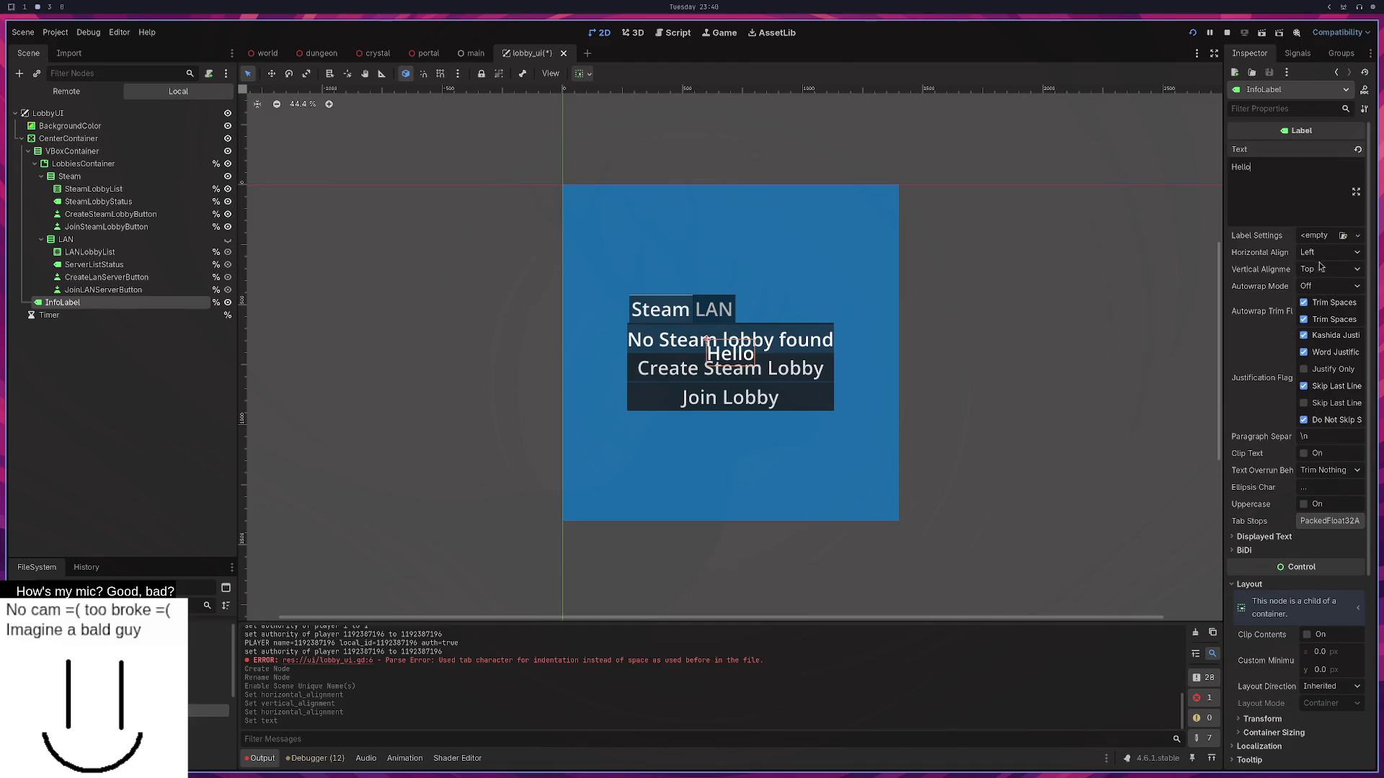
pyautogui.click(1322, 254)
pyautogui.click(1328, 297)
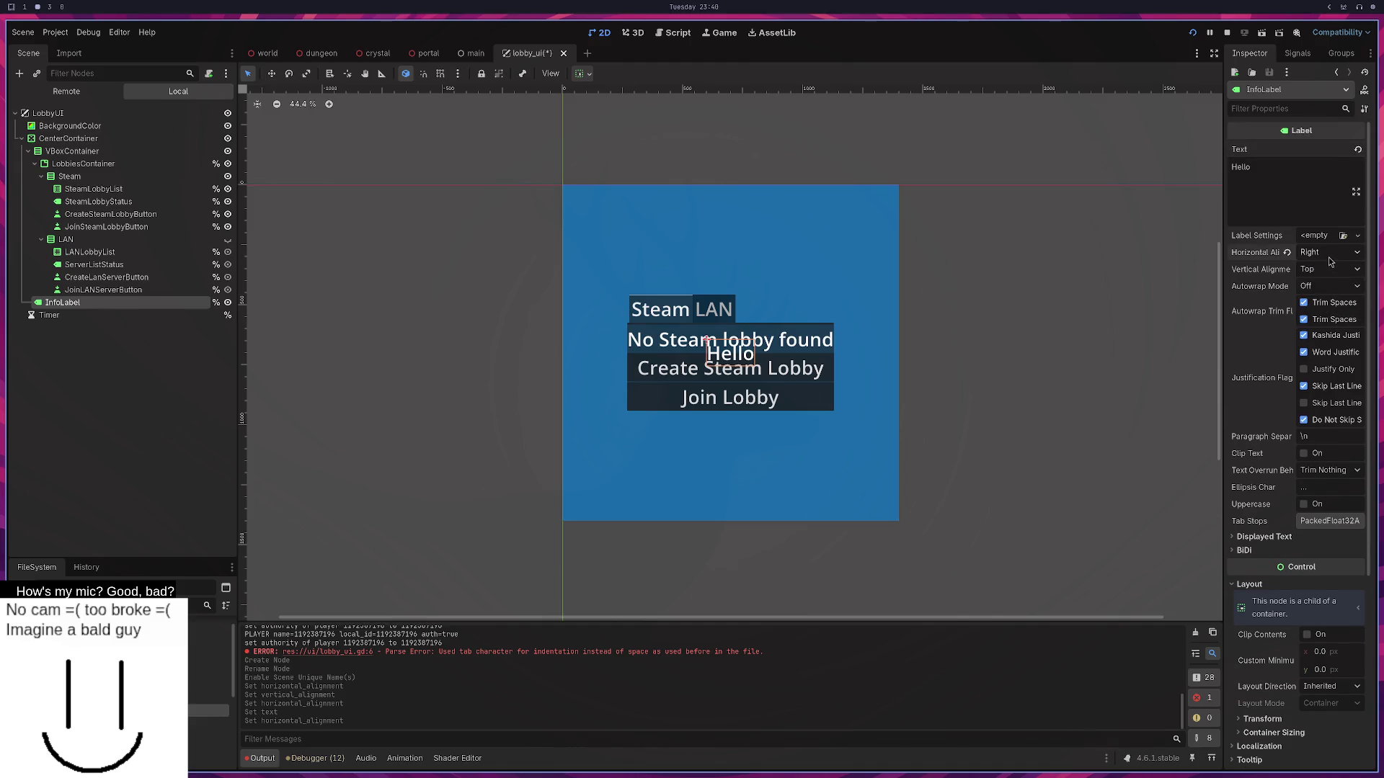
pyautogui.click(1330, 268)
pyautogui.click(1328, 298)
# Move InfoLabel below the lobby buttons and reset its alignments to default.
pyautogui.moveTo(57, 308); pyautogui.dragTo(64, 152)
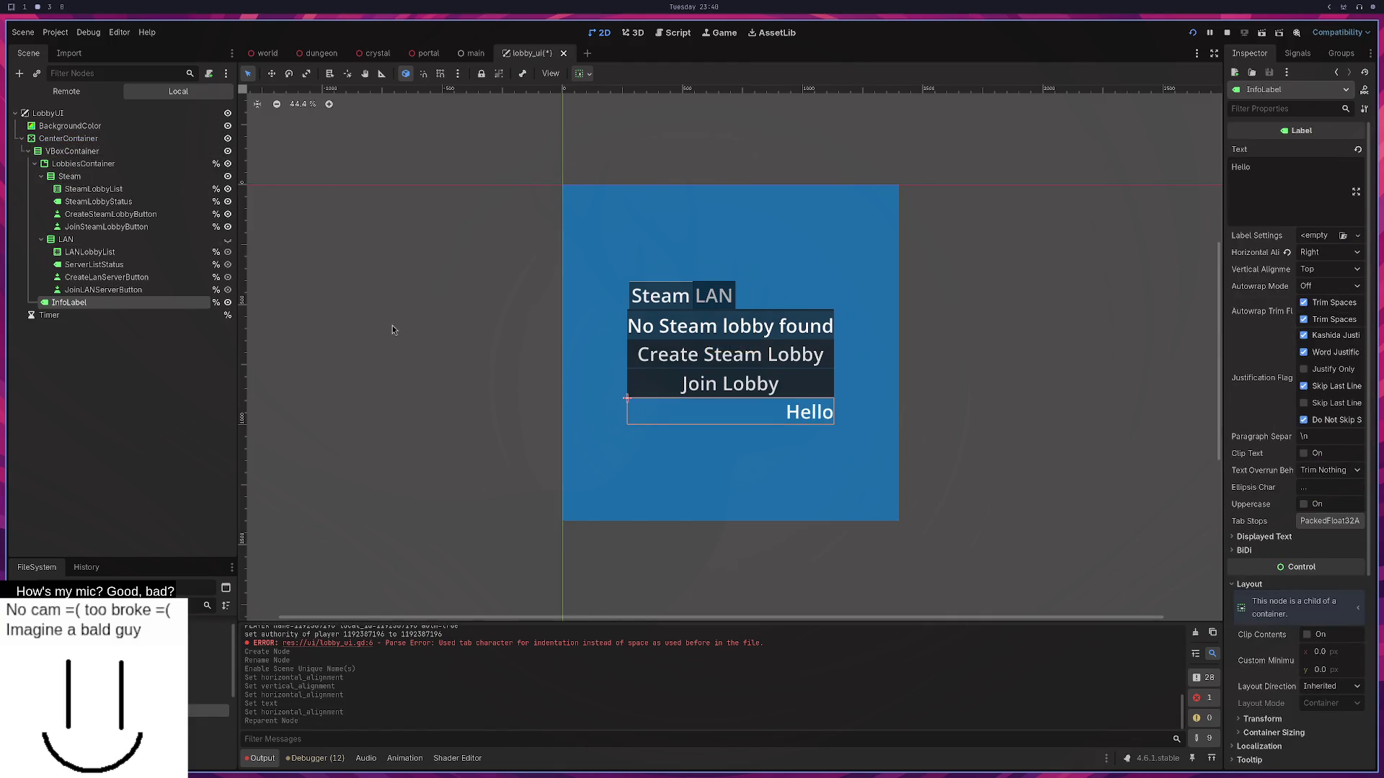
pyautogui.click(1287, 253)
pyautogui.click(1329, 269)
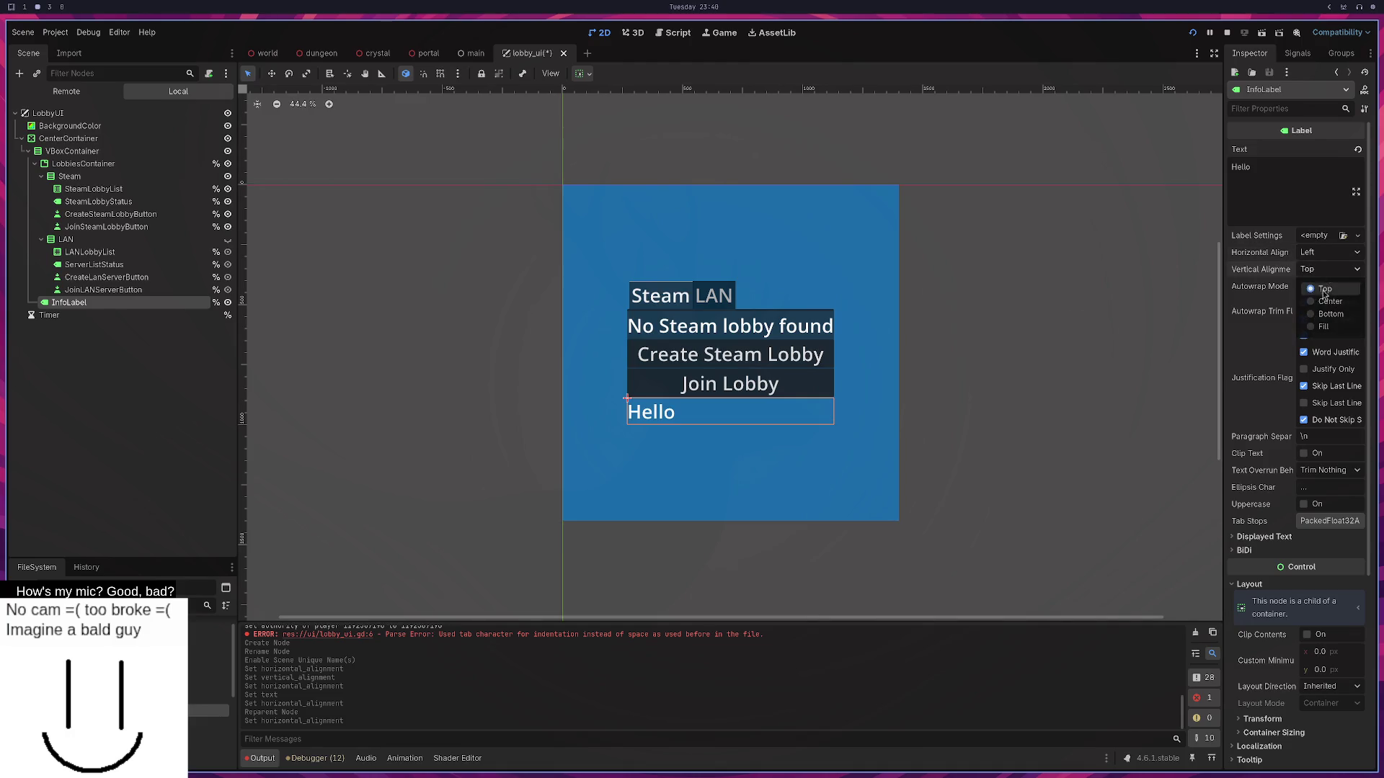
pyautogui.click(1327, 301)
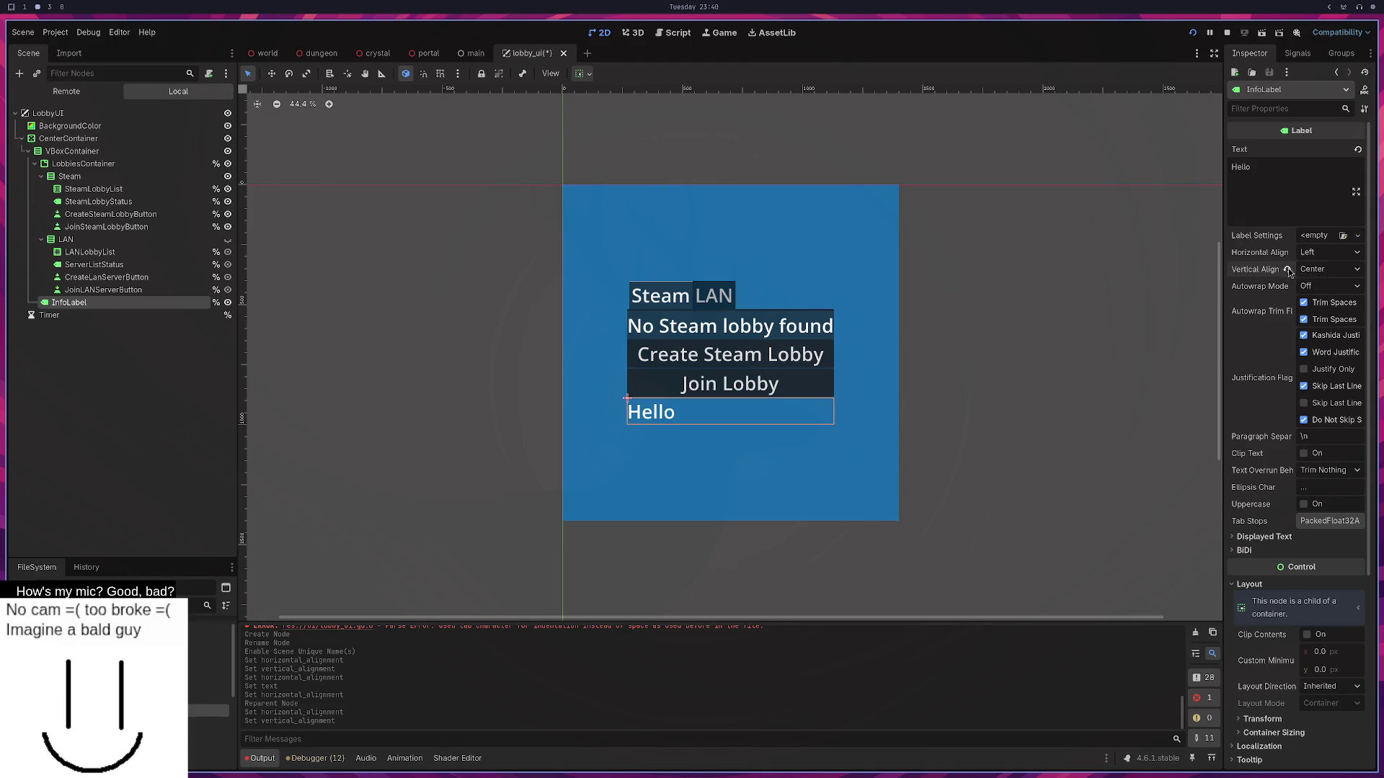
pyautogui.click(1287, 268)
# Centre InfoLabel horizontally and delete its Hello text.
pyautogui.click(1311, 254)
pyautogui.click(1323, 285)
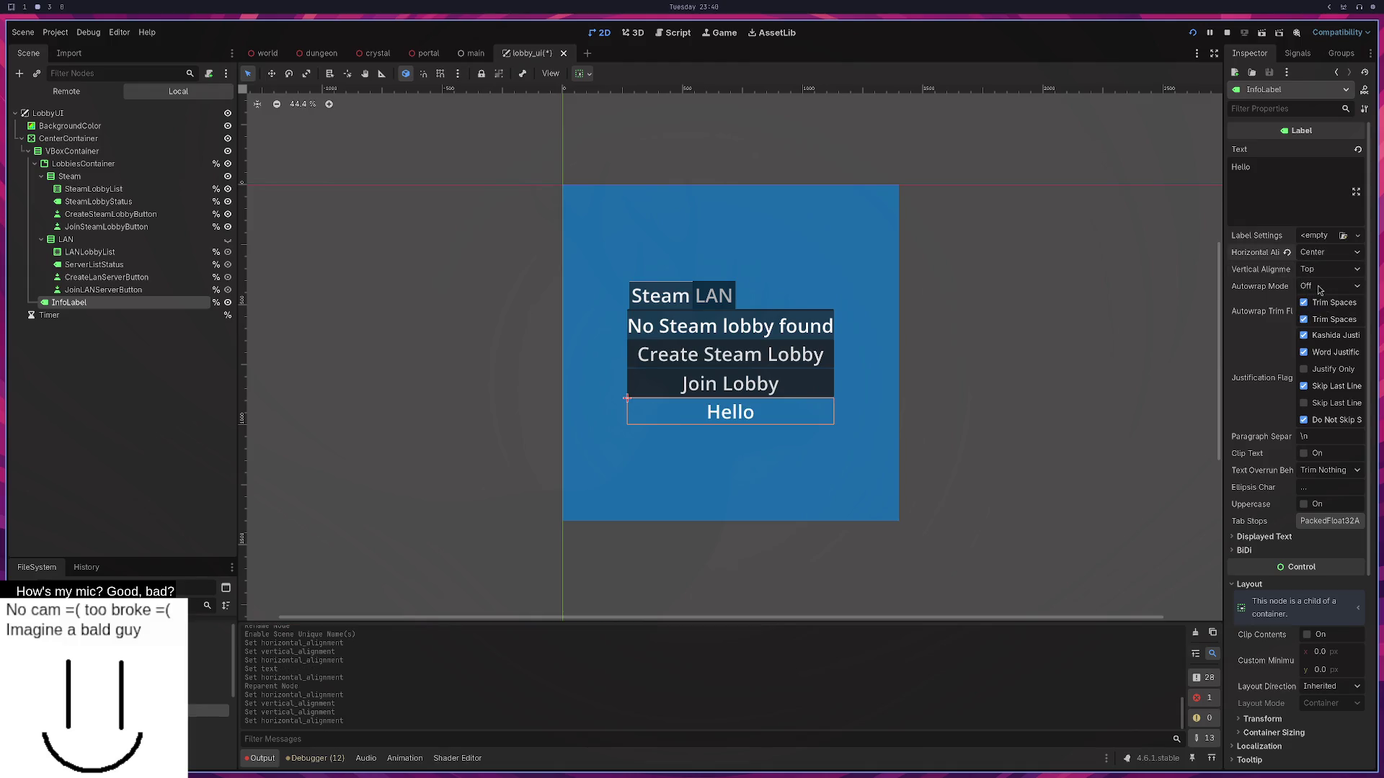
pyautogui.moveTo(1273, 172); pyautogui.dragTo(1228, 168)
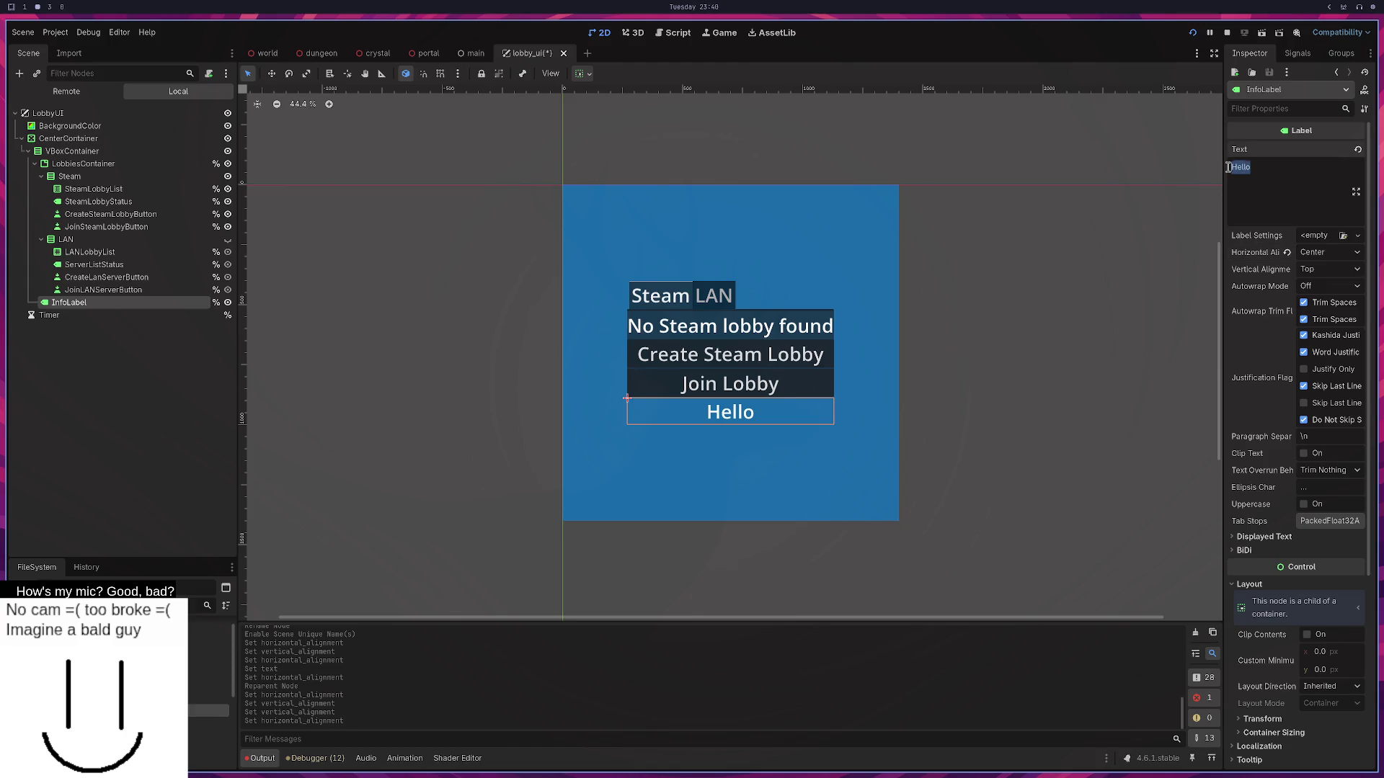
pyautogui.press('BackSpace')
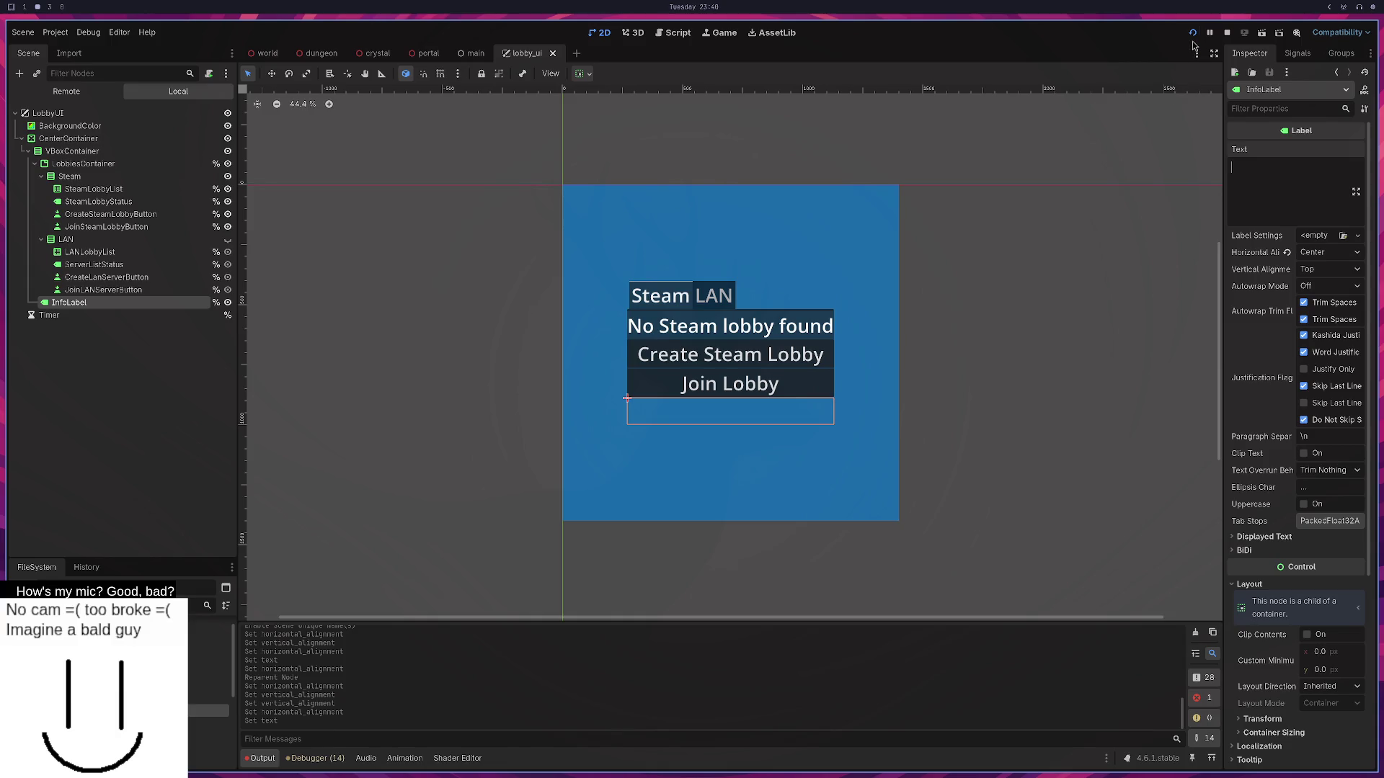
# Run the three game instances twice to check InfoLabel's text 'a' under Join Lobby, then stop.
pyautogui.click(1194, 33)
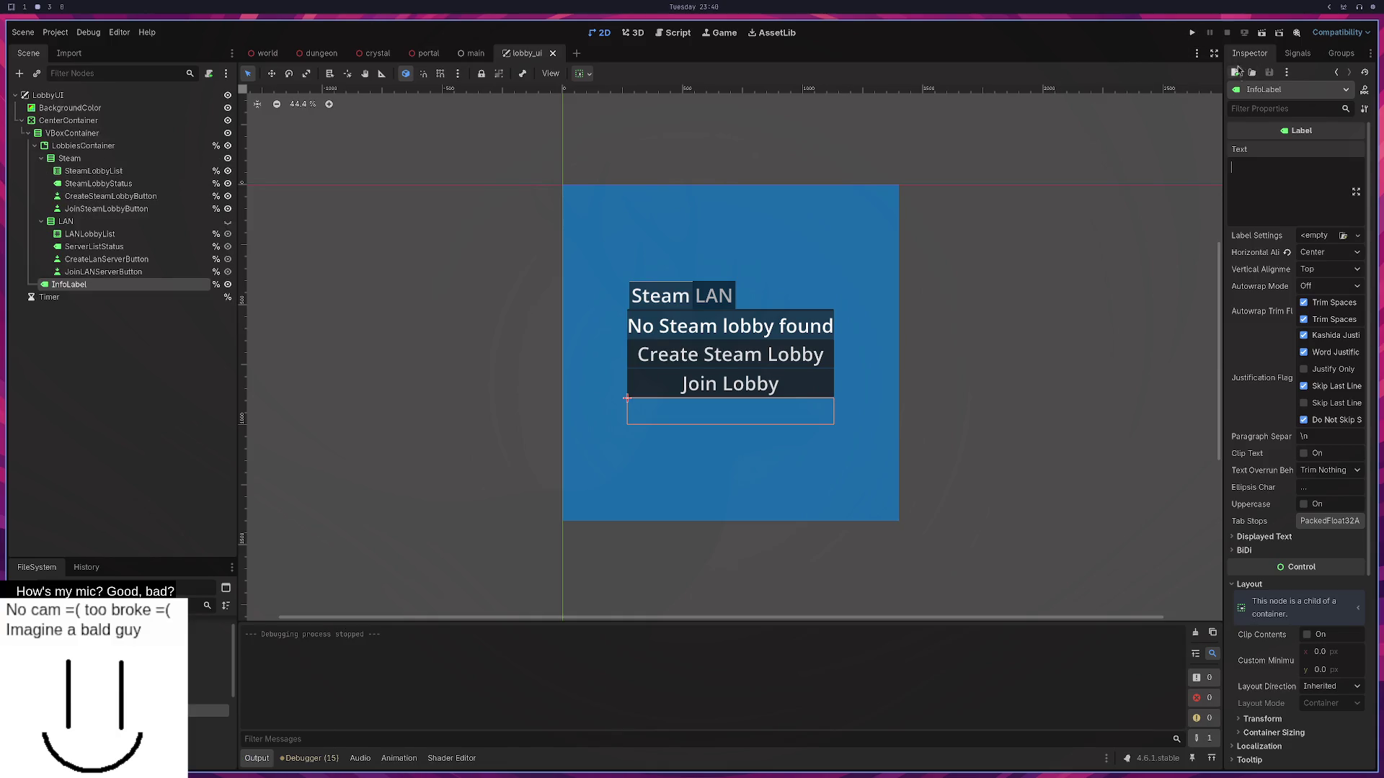
pyautogui.click(1191, 33)
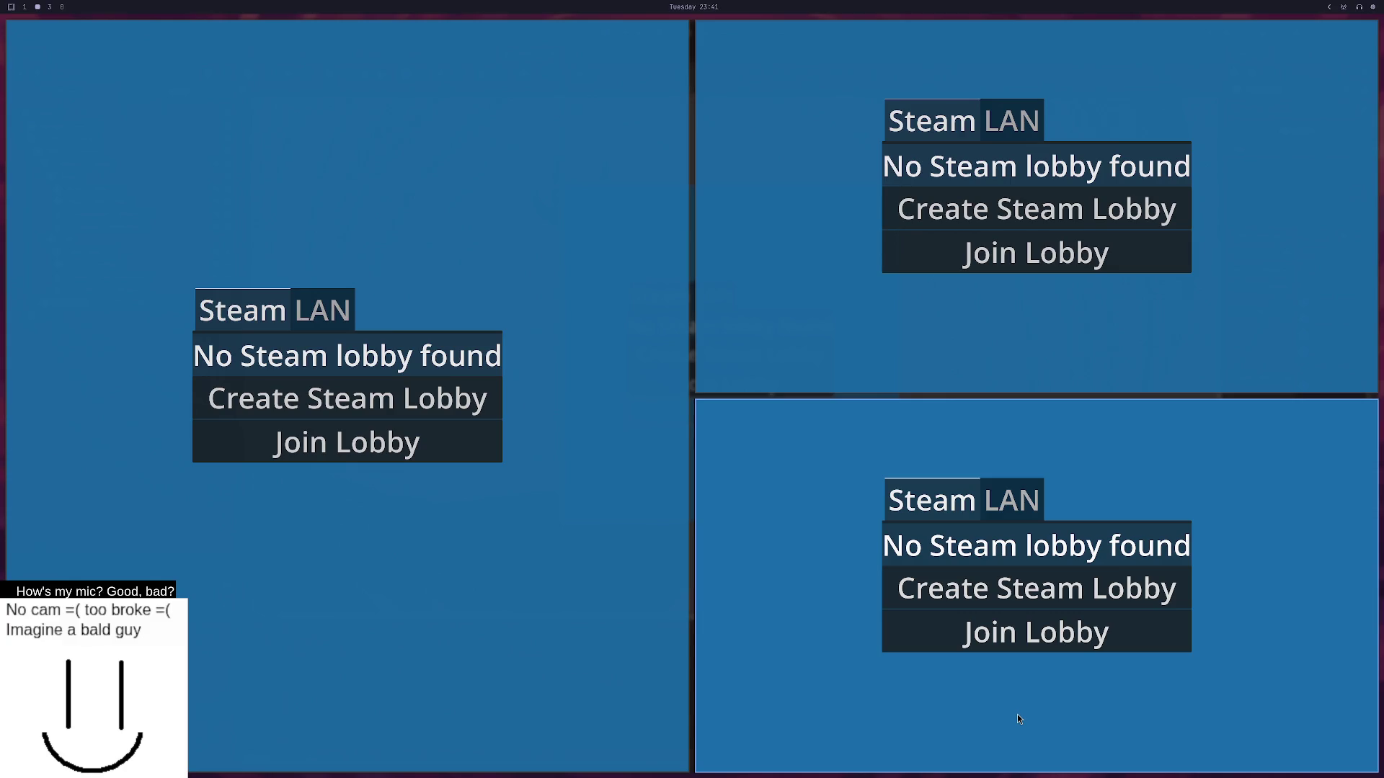
pyautogui.press('F8')
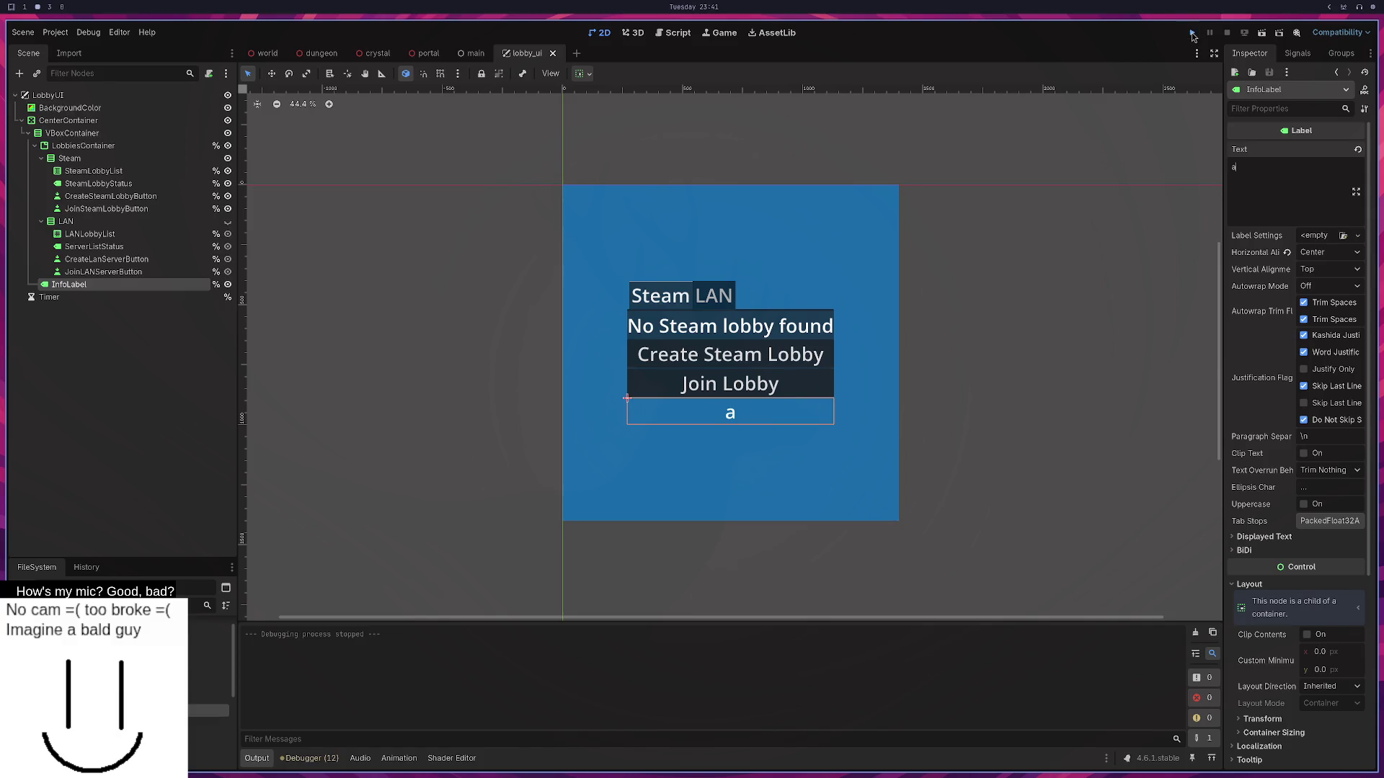
pyautogui.click(1192, 33)
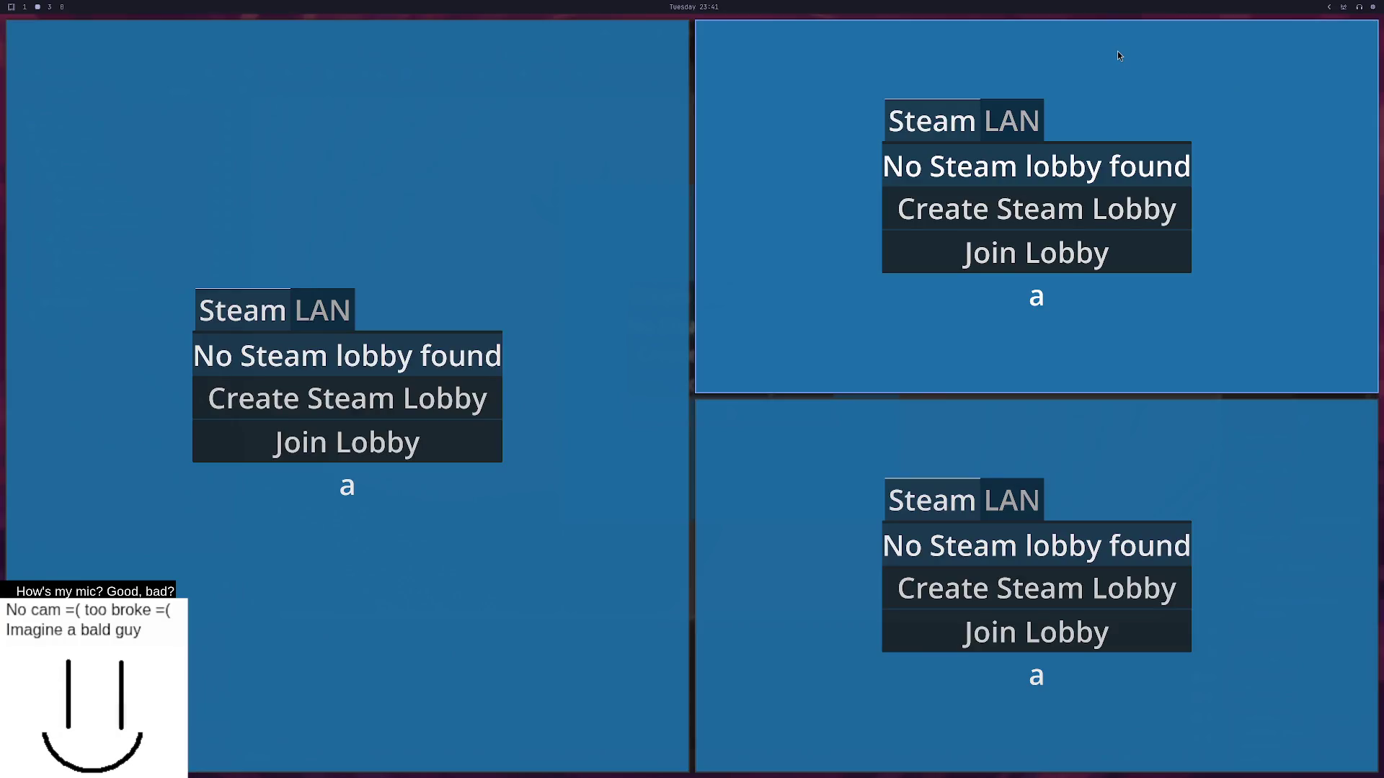
pyautogui.press('F8')
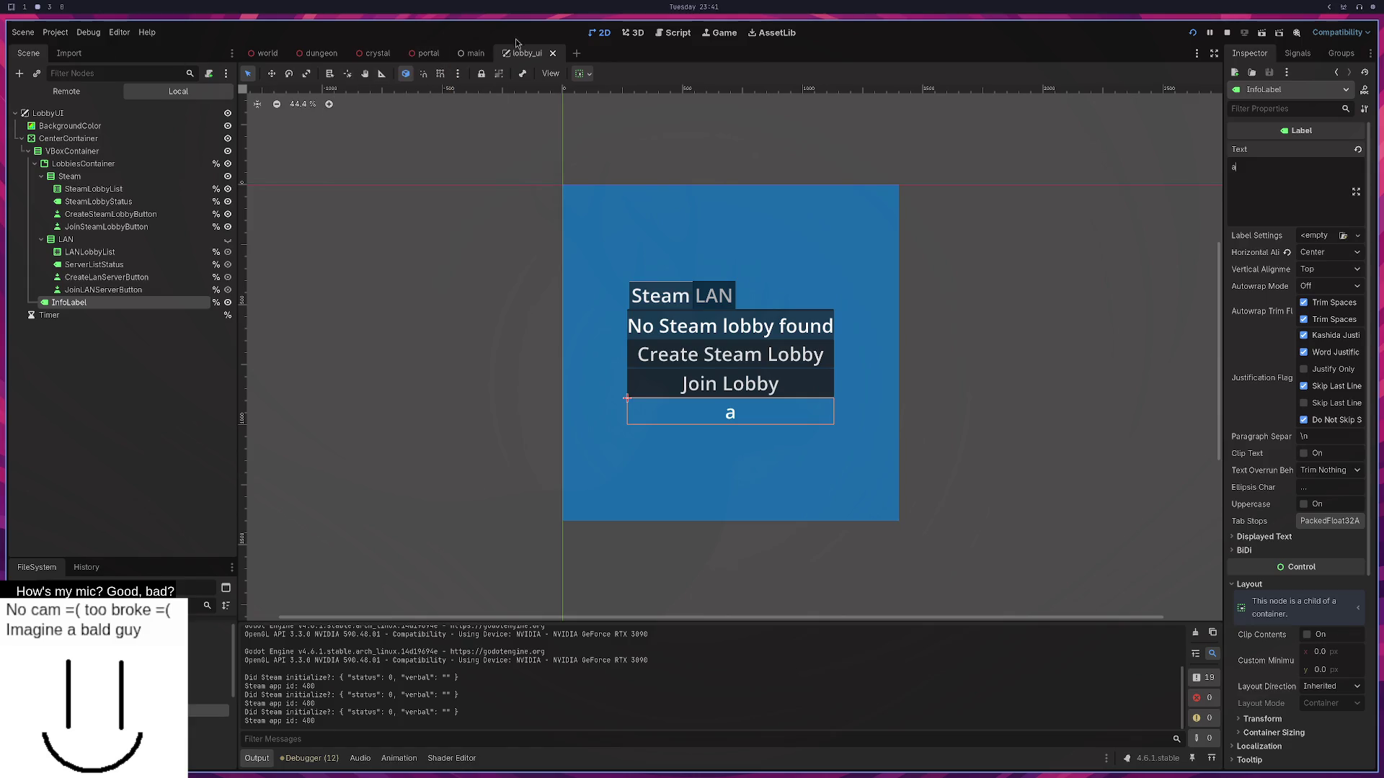
# Duplicate the InfoLabel text assignment line above the dedicated_server check and unindent it.
pyautogui.press('super+3')
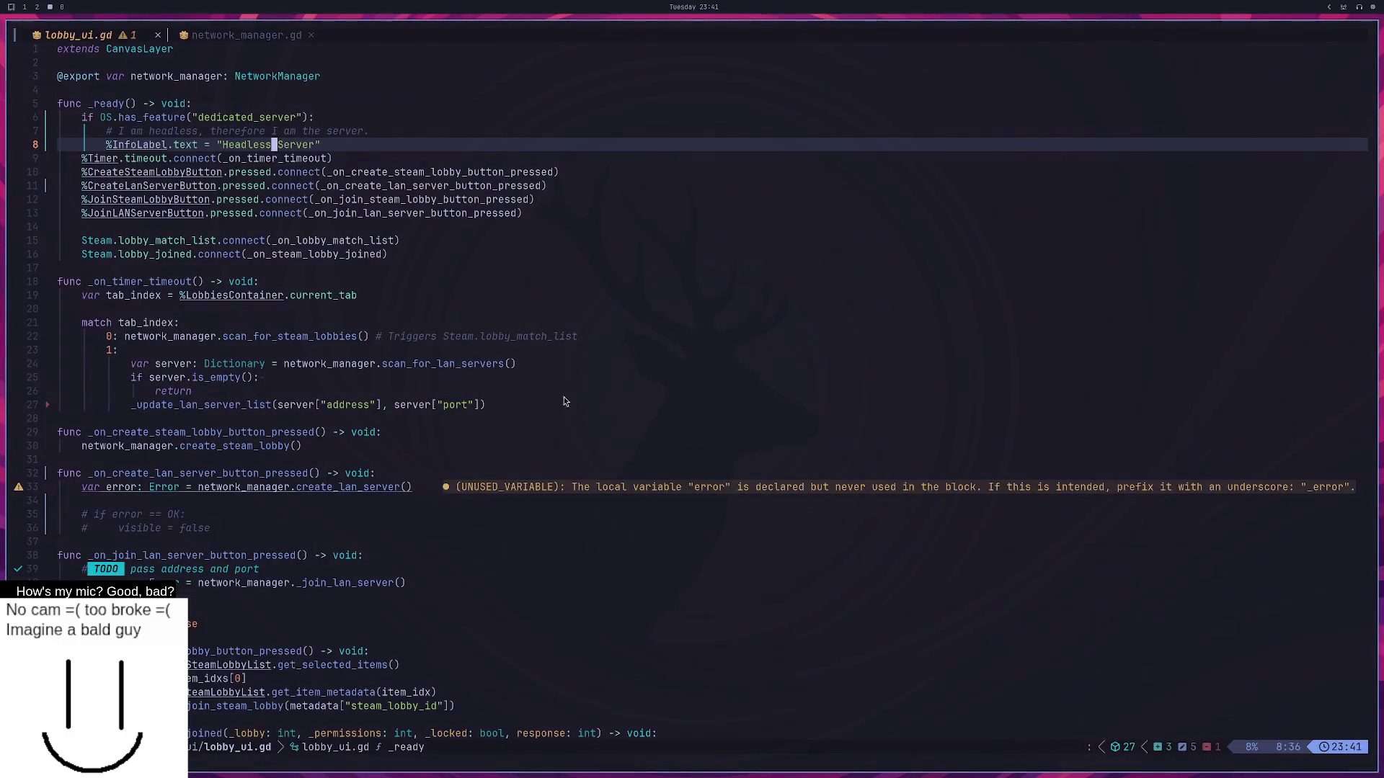
pyautogui.hotkey('shift', 'v')
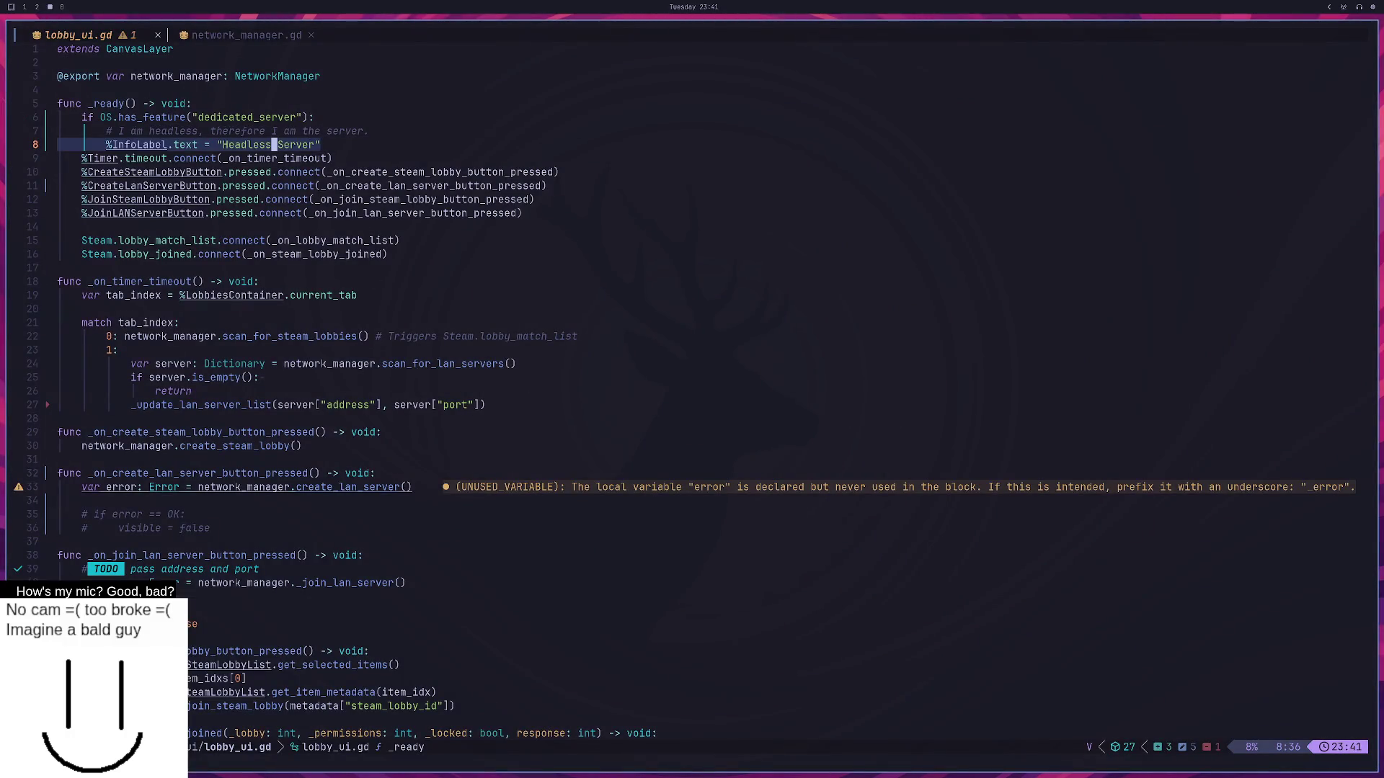
pyautogui.press('y')
pyautogui.press('k')
pyautogui.press('k')
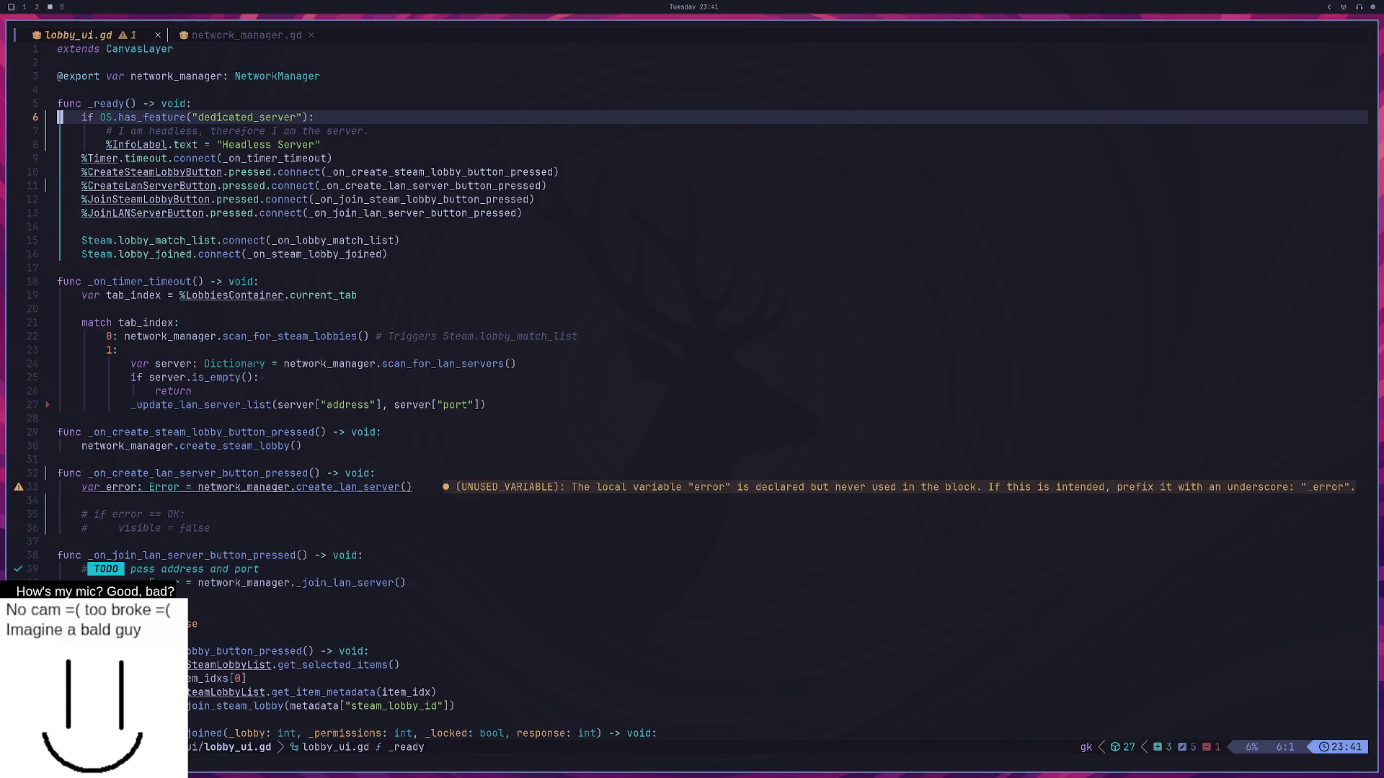
pyautogui.press('P')
pyautogui.press('less')
pyautogui.press('less')
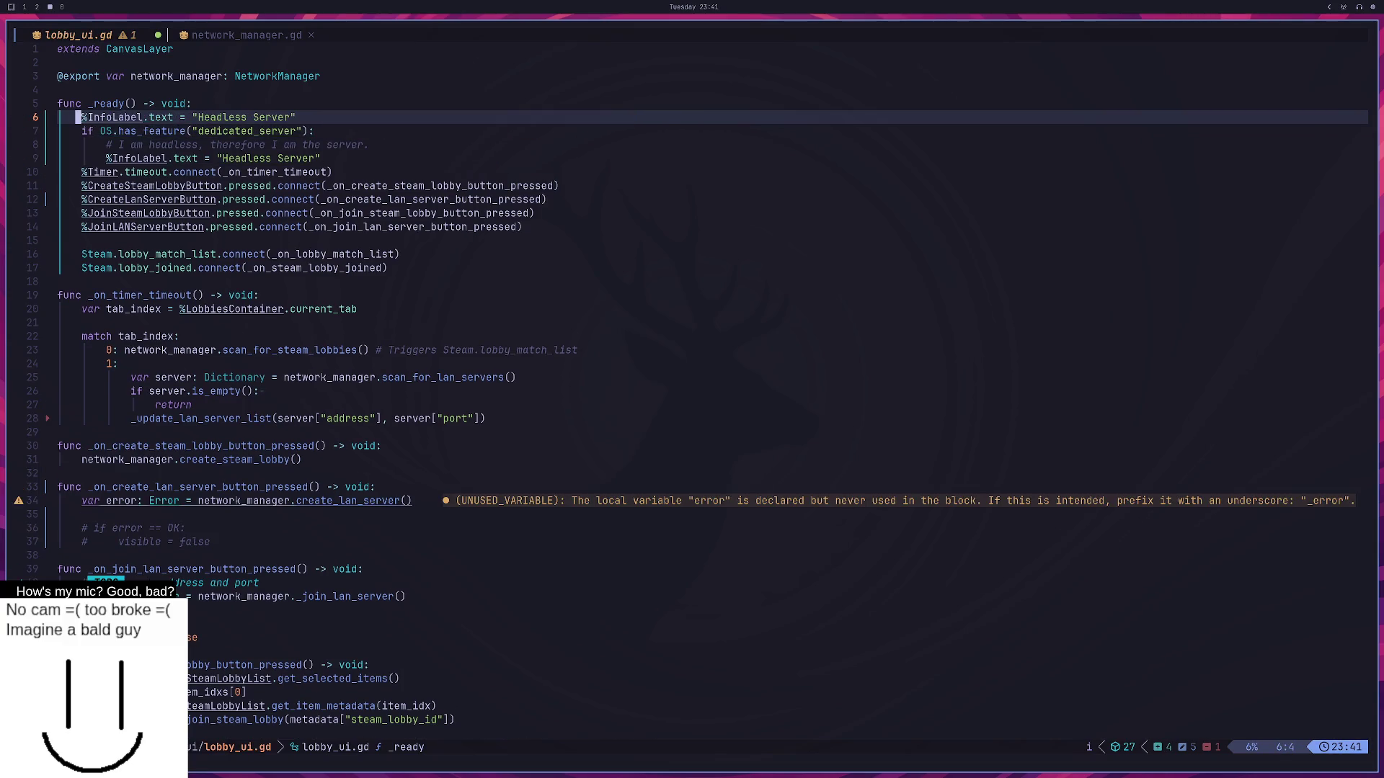
pyautogui.press('w')
pyautogui.press('w')
pyautogui.press('w')
pyautogui.press('w')
pyautogui.press('w')
# Change the new line's string to "Client" and save lobby_ui.gd with :w.
pyautogui.press('c')
pyautogui.press('i')
pyautogui.press('"')
pyautogui.write('Client')
pyautogui.press('Escape')
pyautogui.write(':w')
pyautogui.press('Return')
# Stop the running game with F8 and run the project again to launch three instances.
pyautogui.press('super+1')
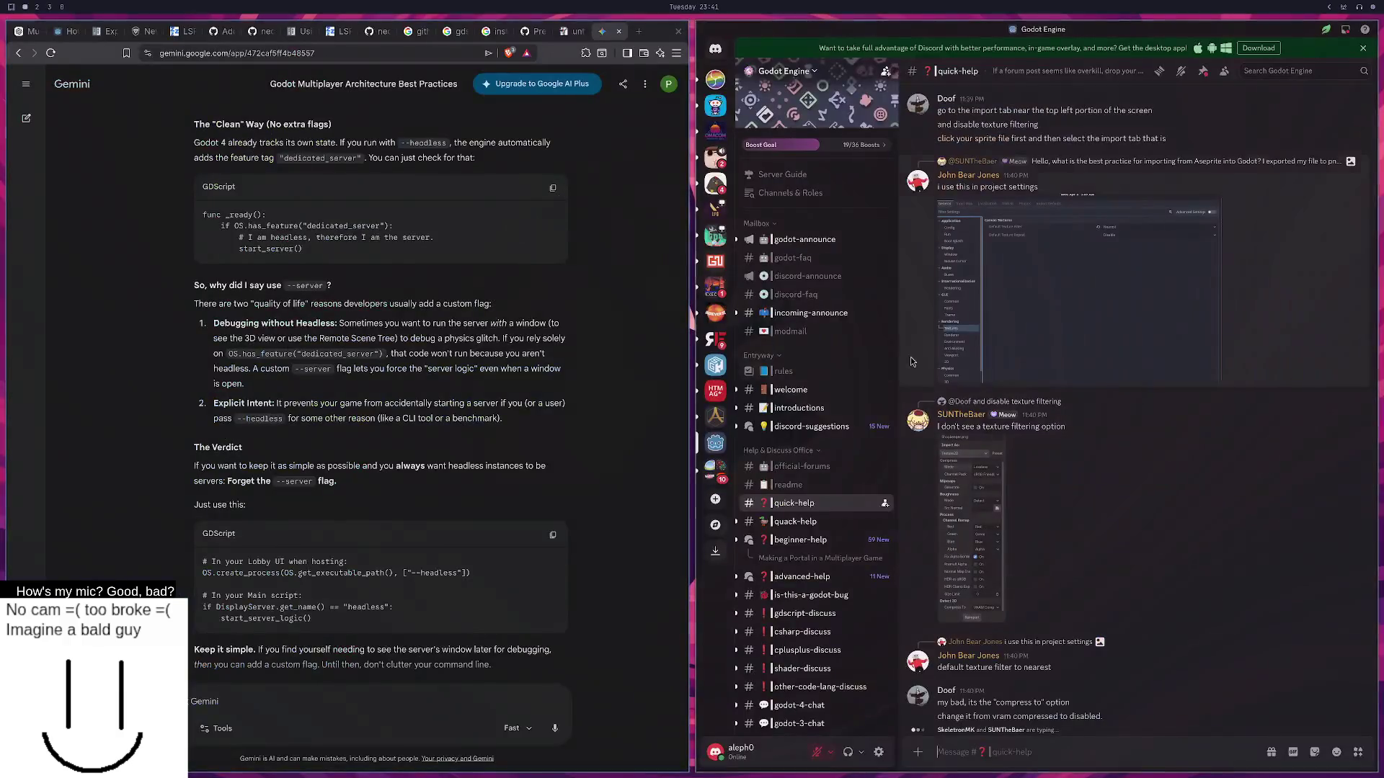
pyautogui.press('super+2')
pyautogui.press('F8')
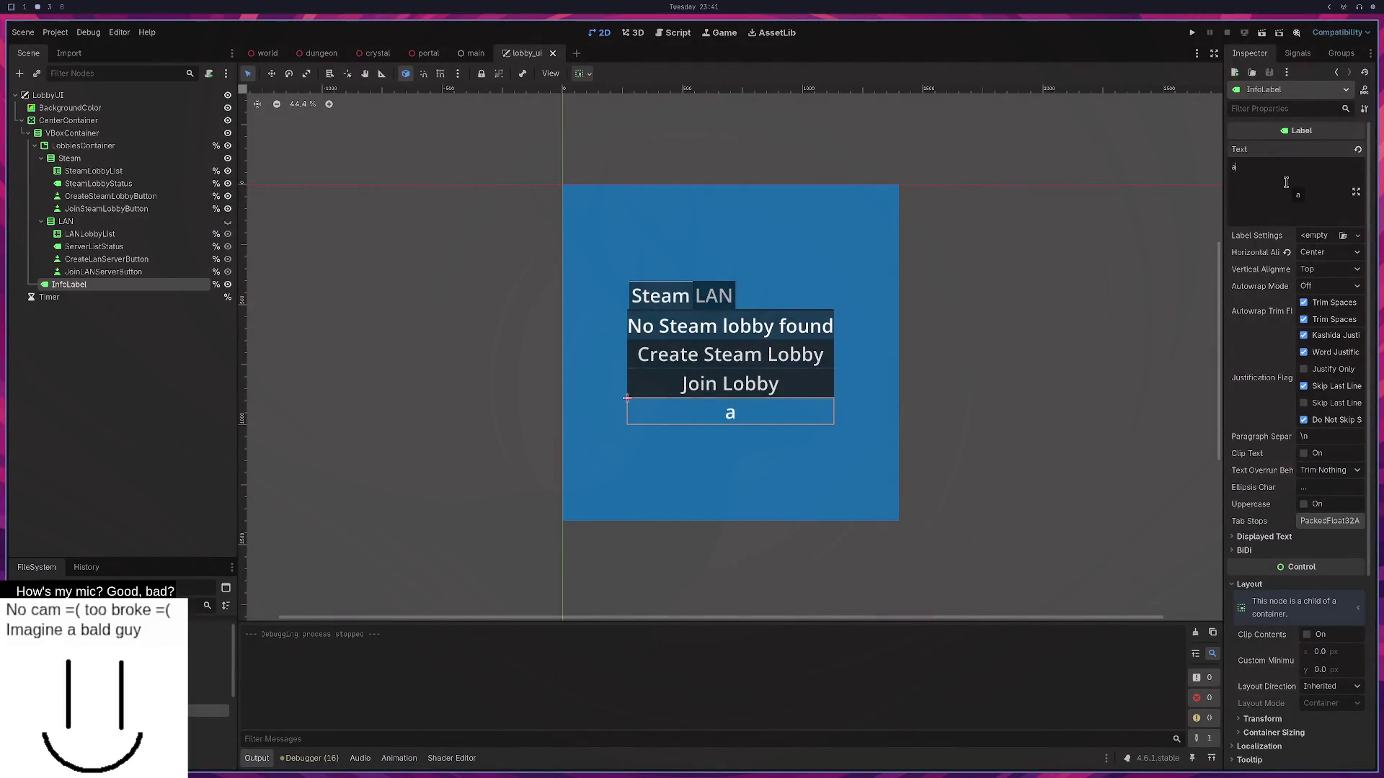
pyautogui.click(1191, 32)
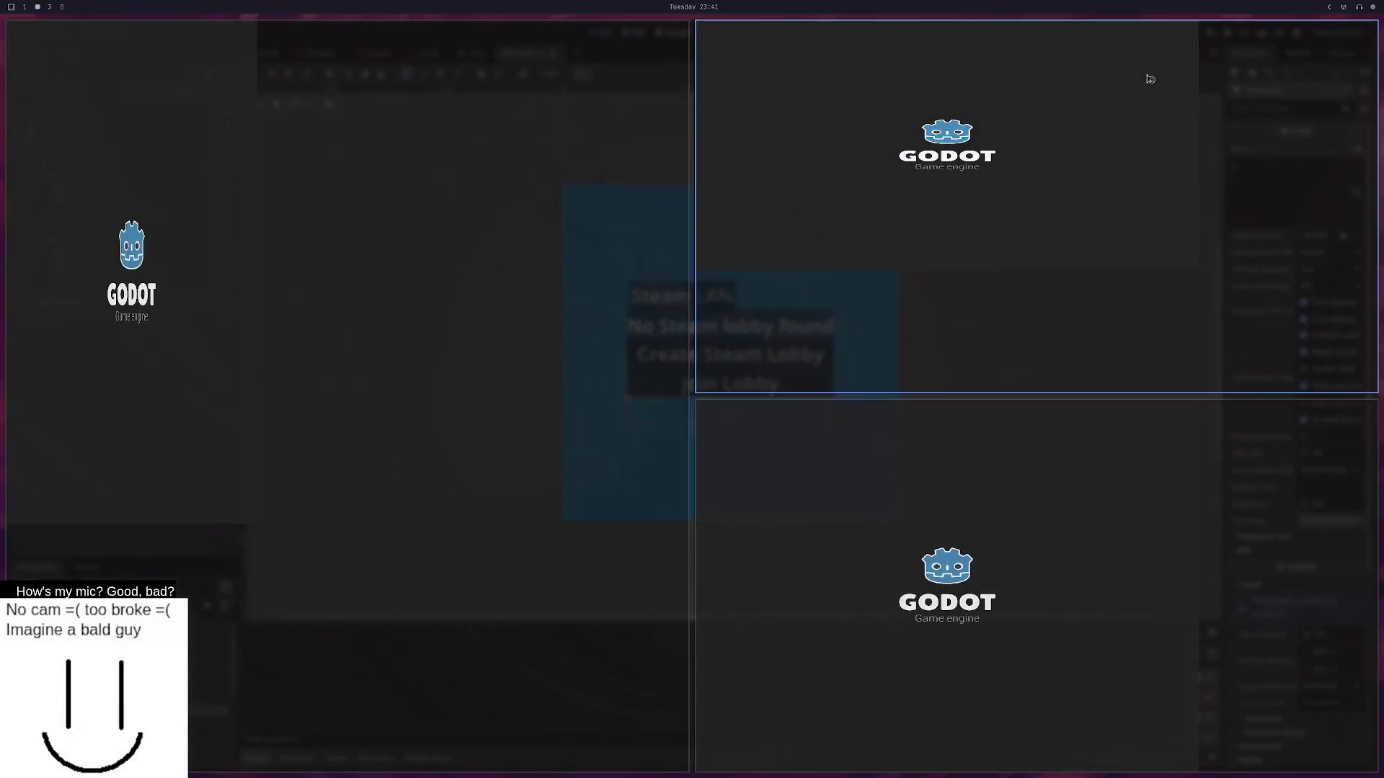
pyautogui.press('super+2')
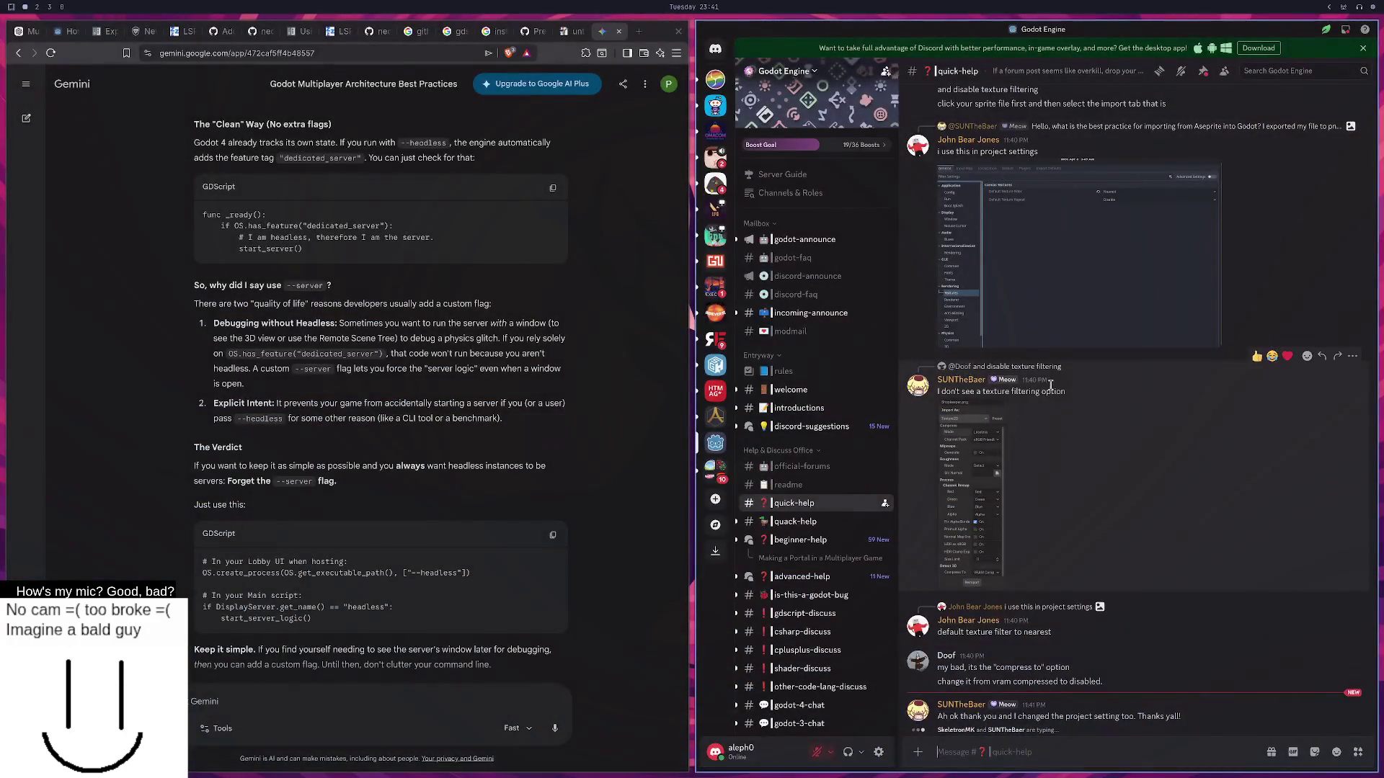
pyautogui.press('super+1')
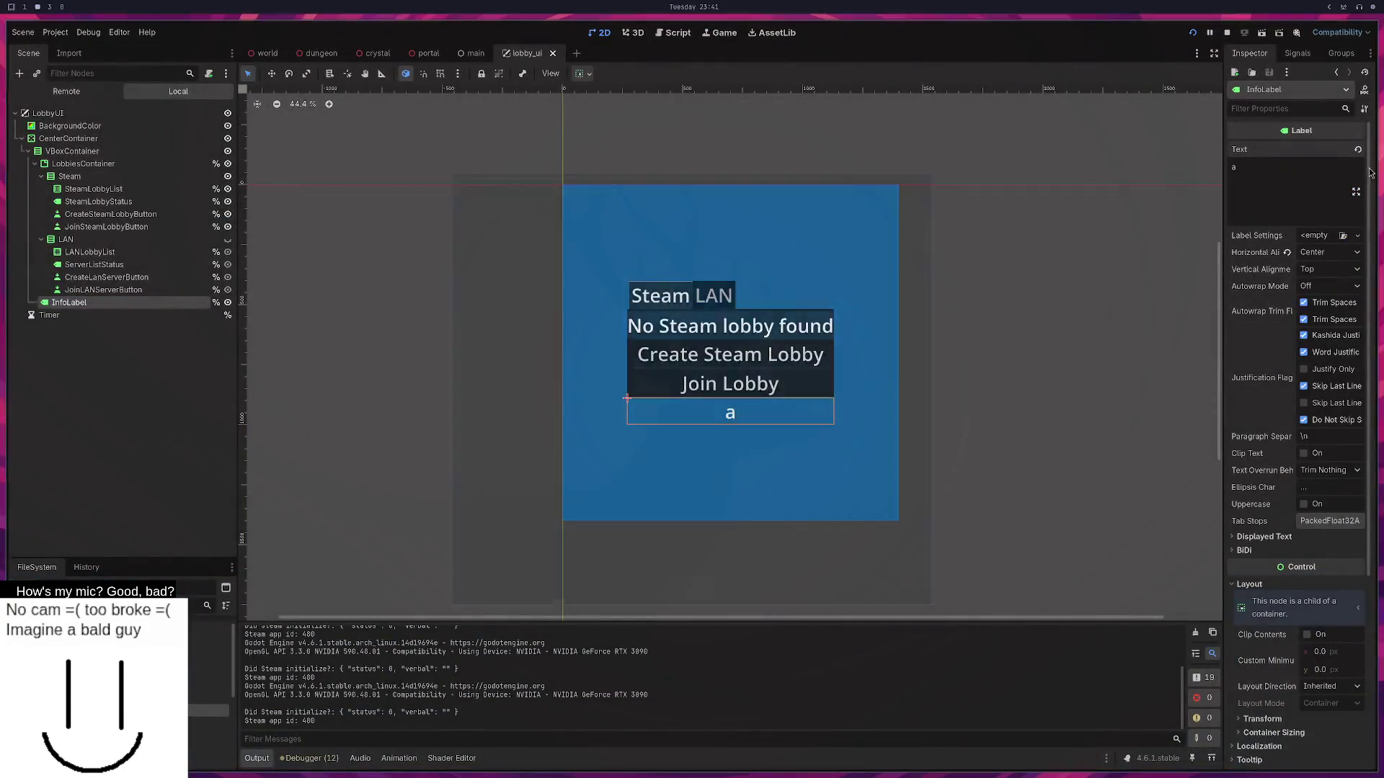
# Replace the InfoLabel's placeholder text 'a' with 'InfoLabel' and save the lobby_ui scene.
pyautogui.click(1356, 192)
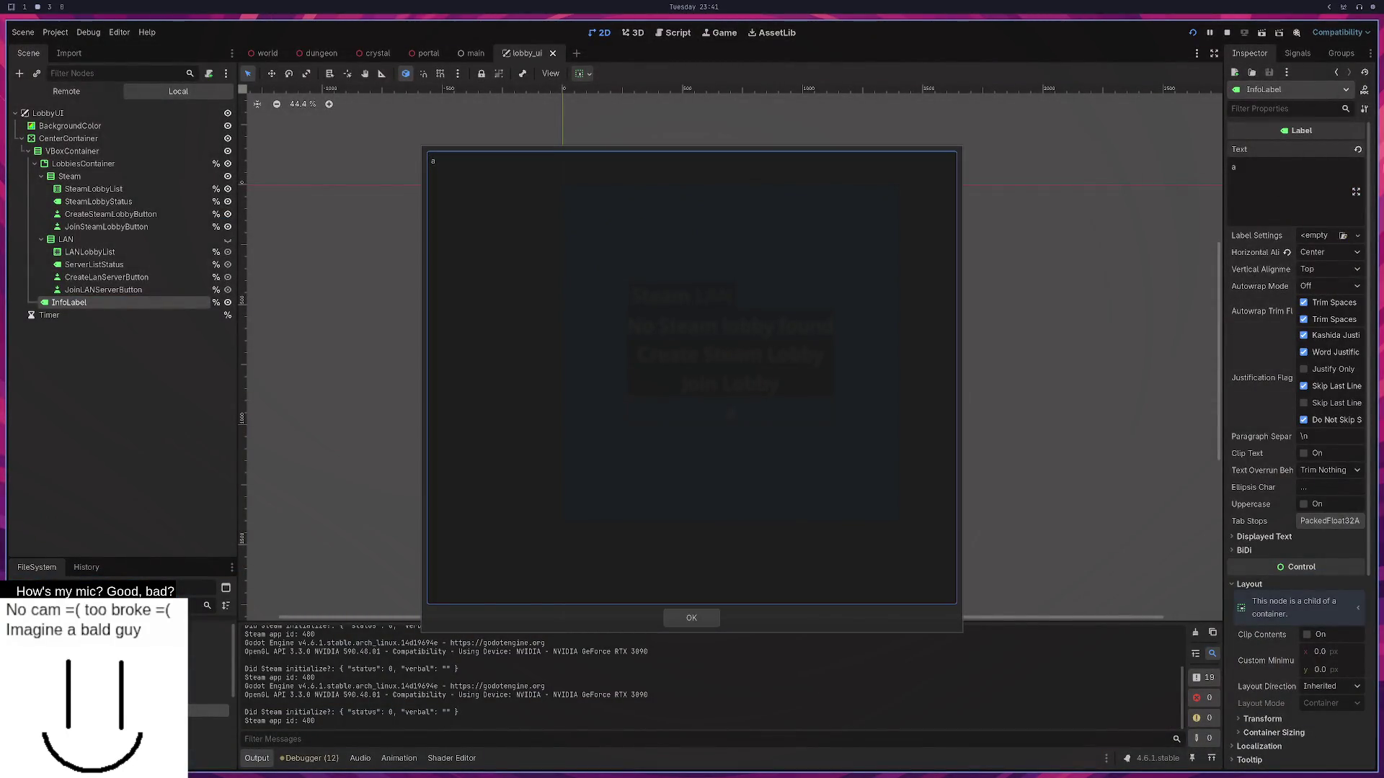
pyautogui.click(713, 617)
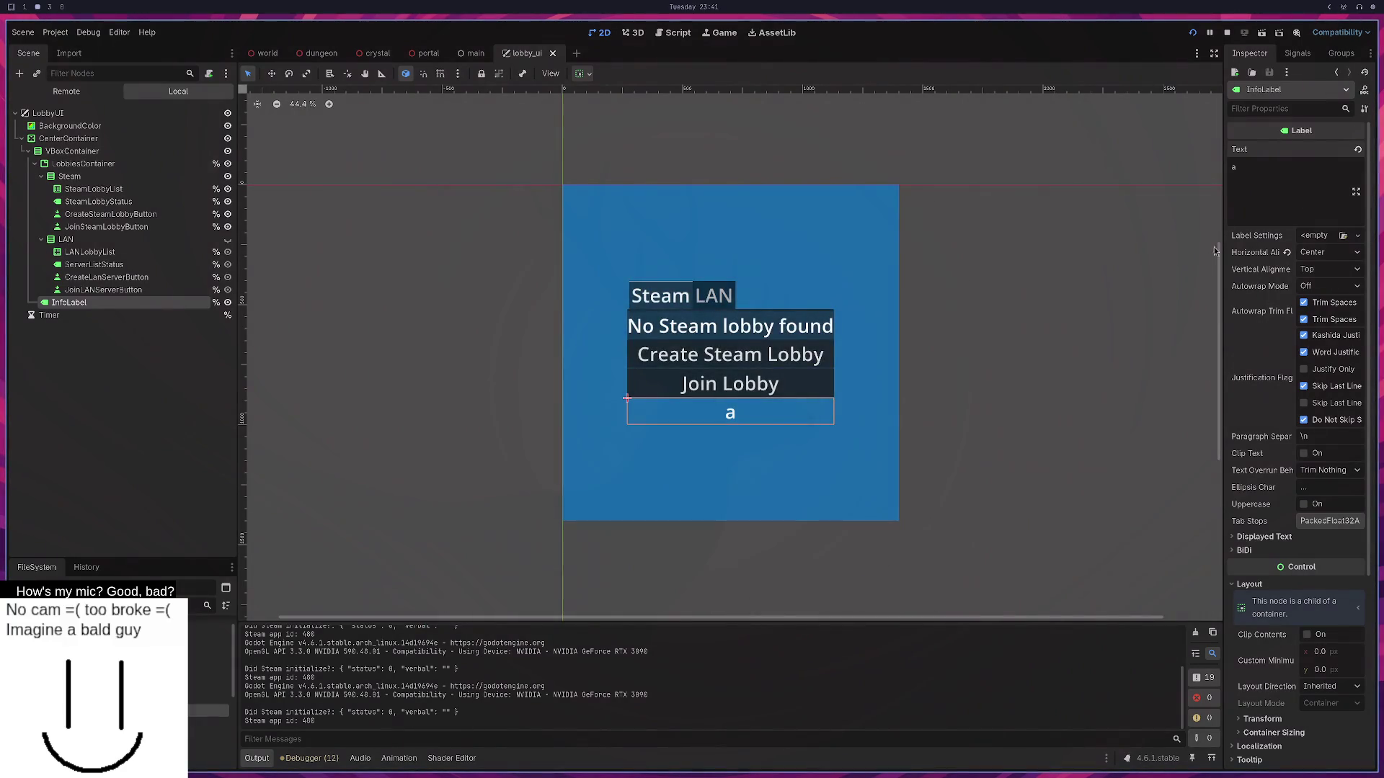
pyautogui.press('BackSpace')
pyautogui.write('InfoLabel')
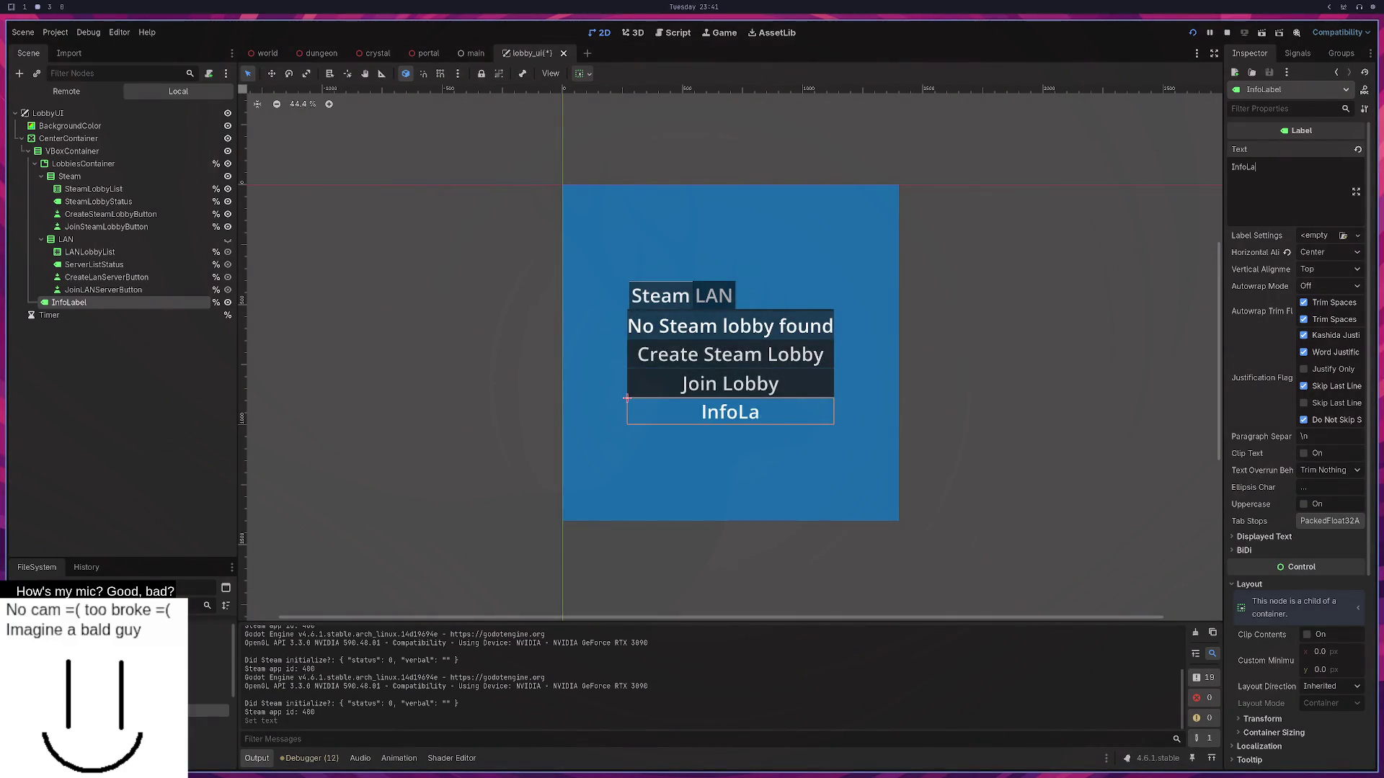
pyautogui.hotkey('ctrl', 's')
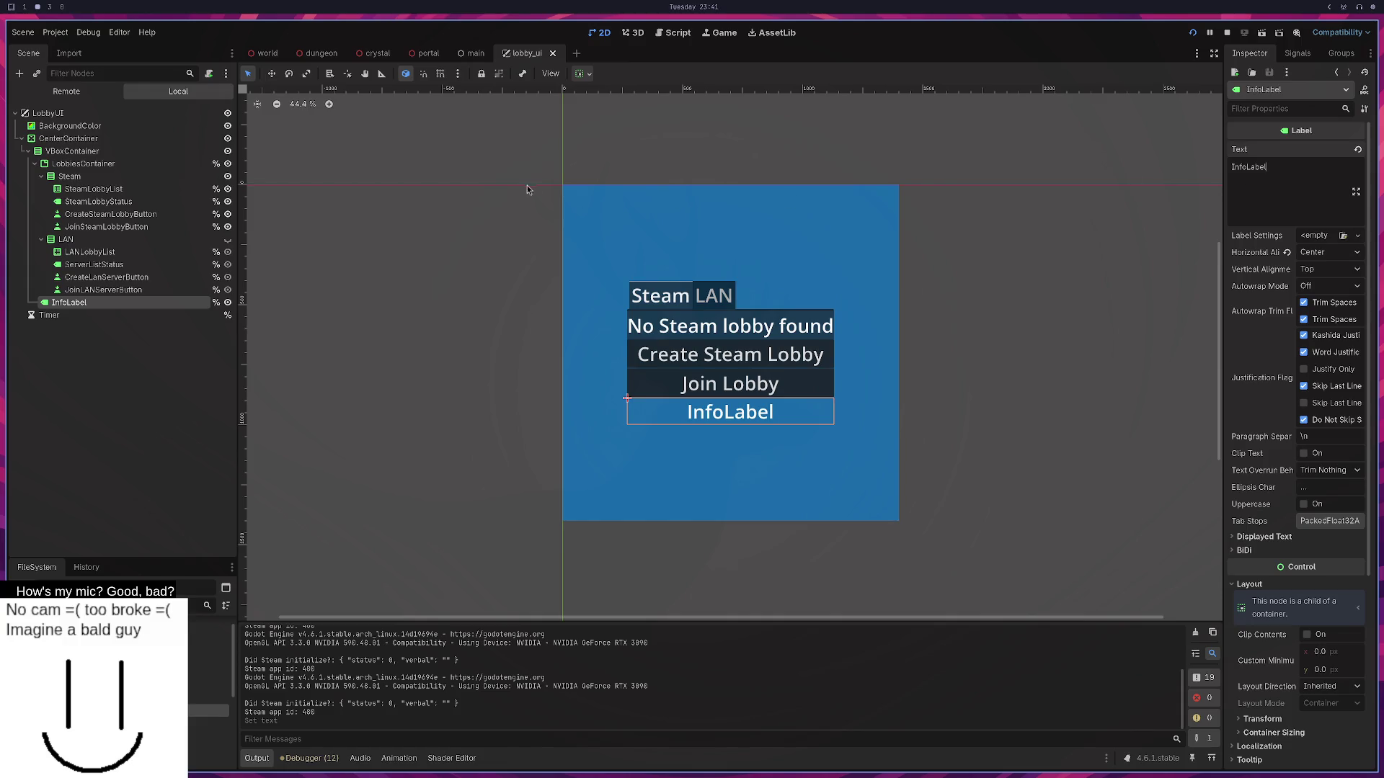
pyautogui.press('super+3')
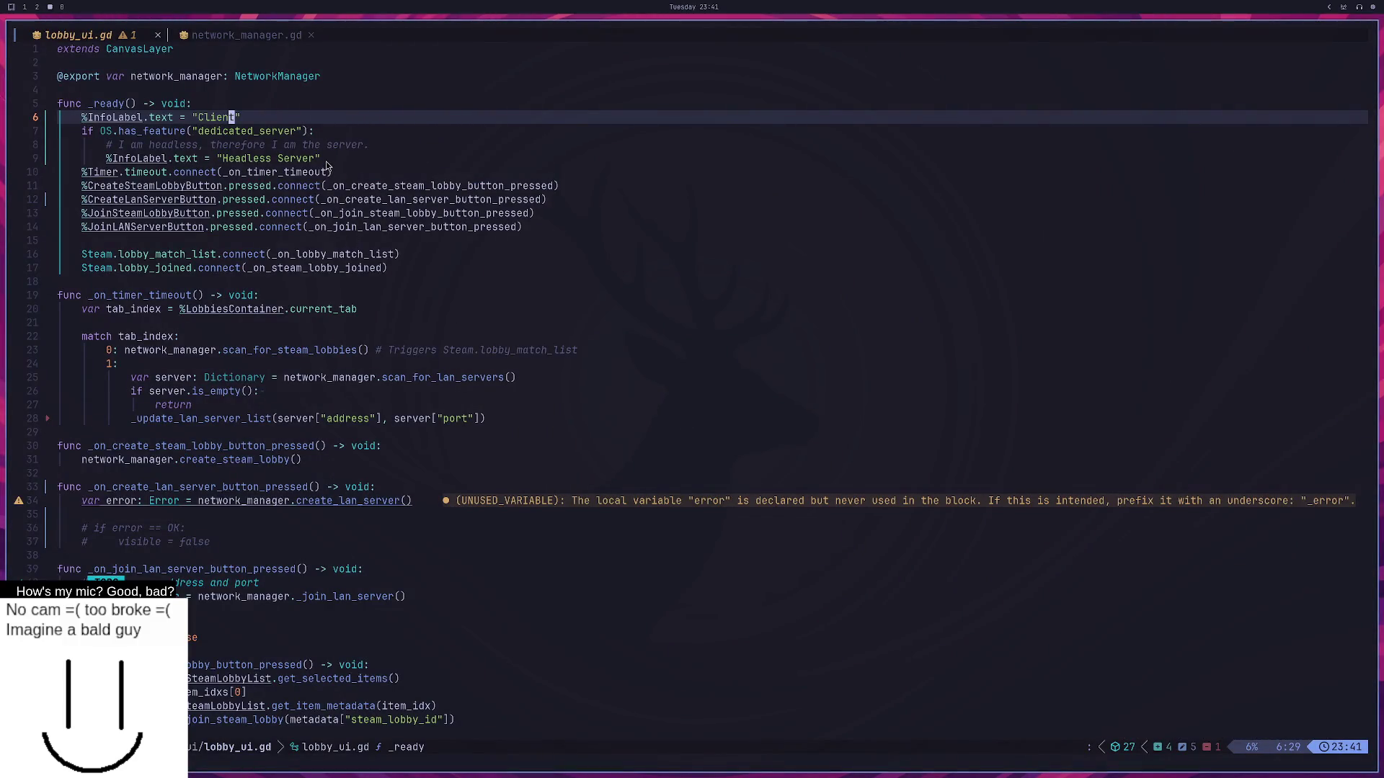
pyautogui.press('super+2')
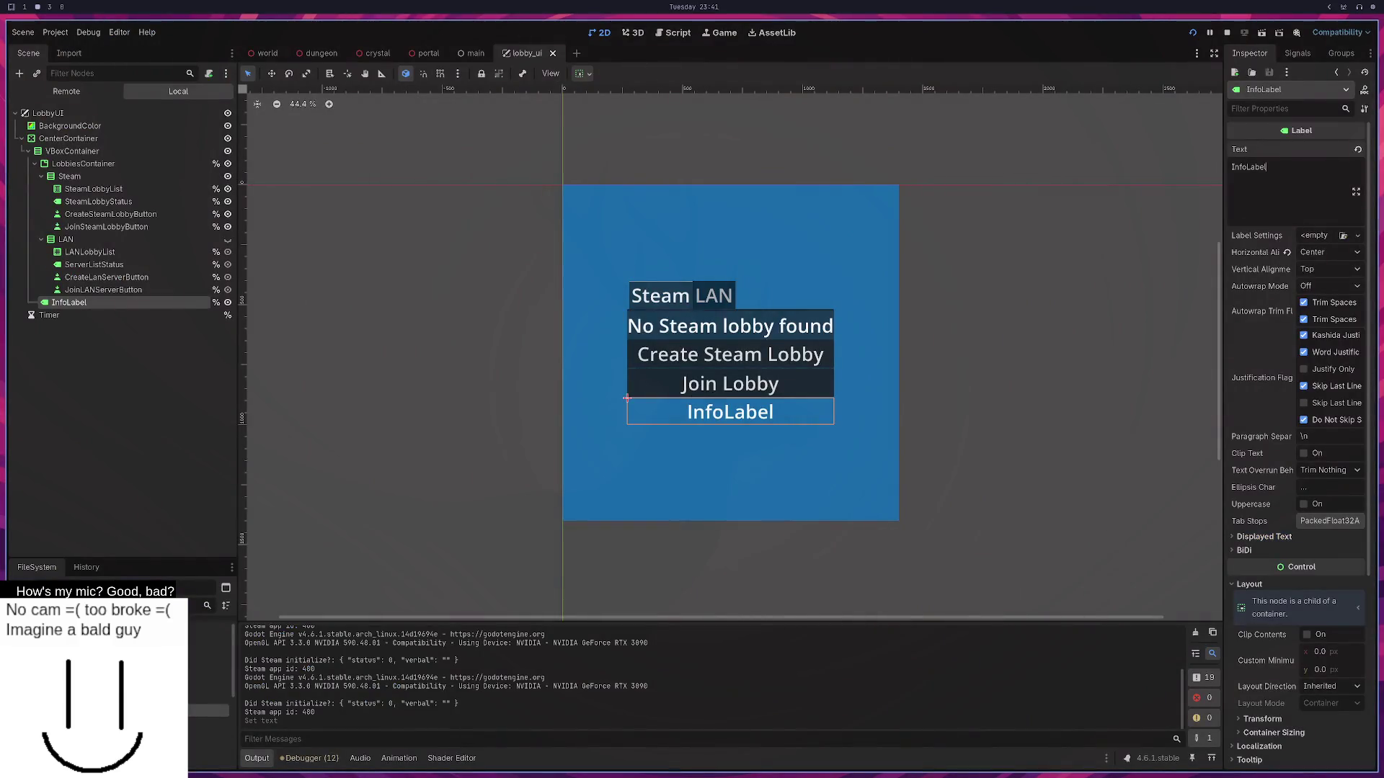
pyautogui.press('super+1')
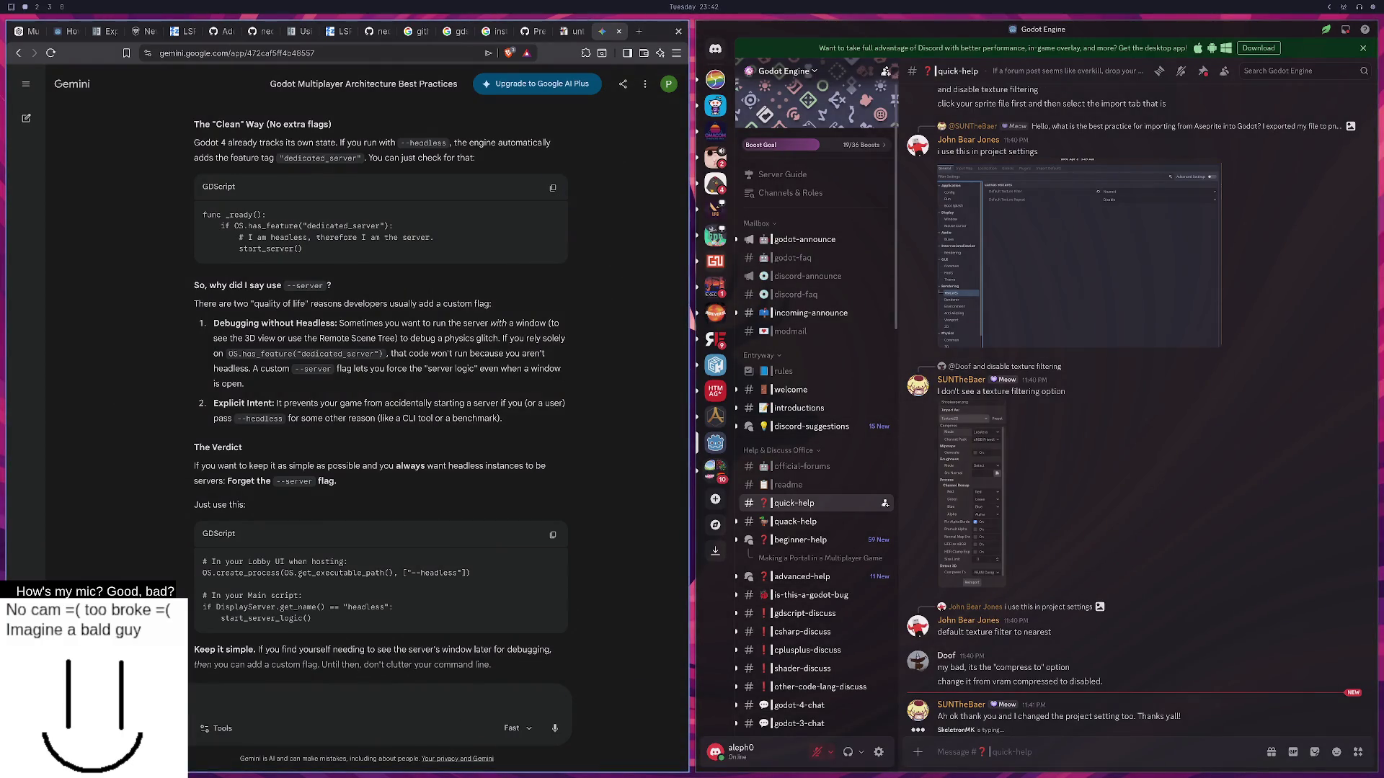
# Ask Gemini whether using the headless flag makes the dedicated_server feature true.
pyautogui.write('I we use the headless fla')
pyautogui.press('BackSpace')
pyautogui.write('the')
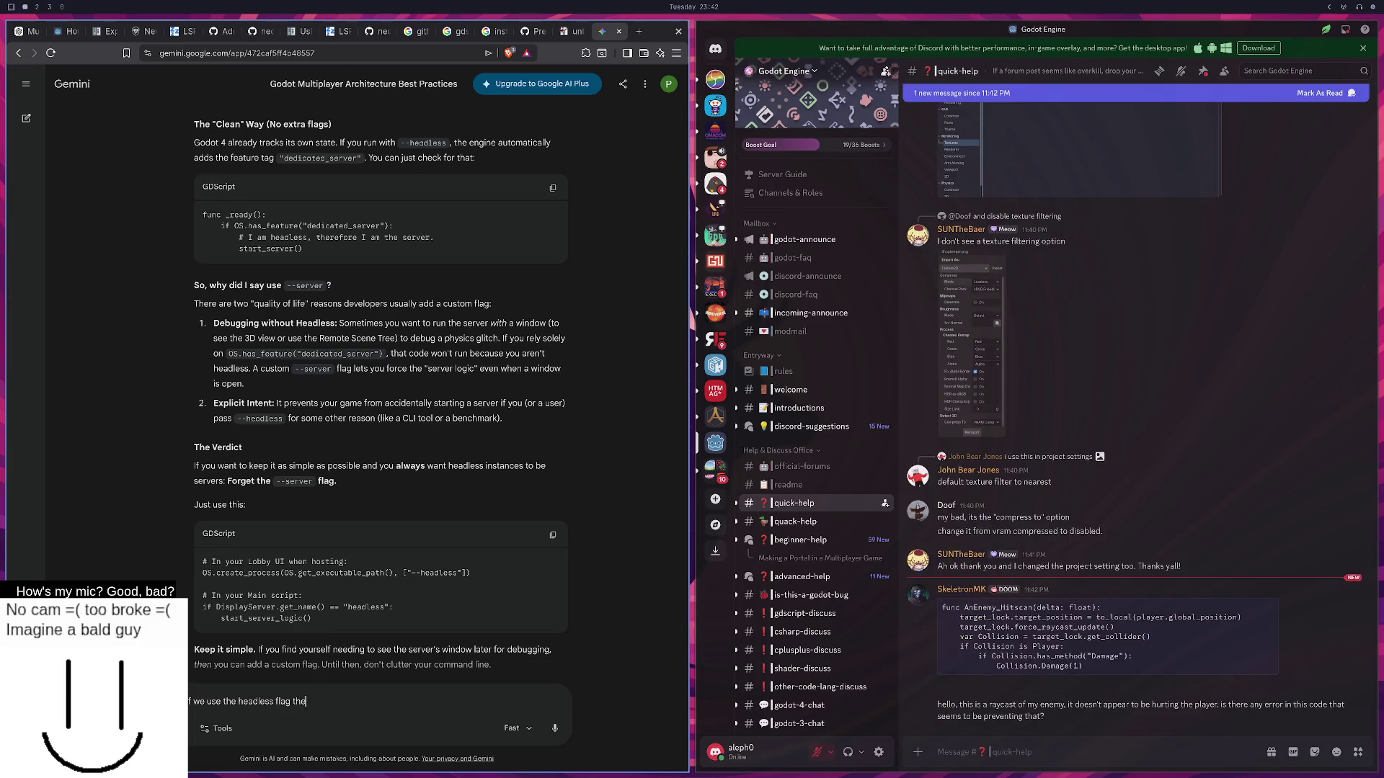
pyautogui.write(' has feature dedicated ser')
pyautogui.write('ver is true?')
pyautogui.press('Return')
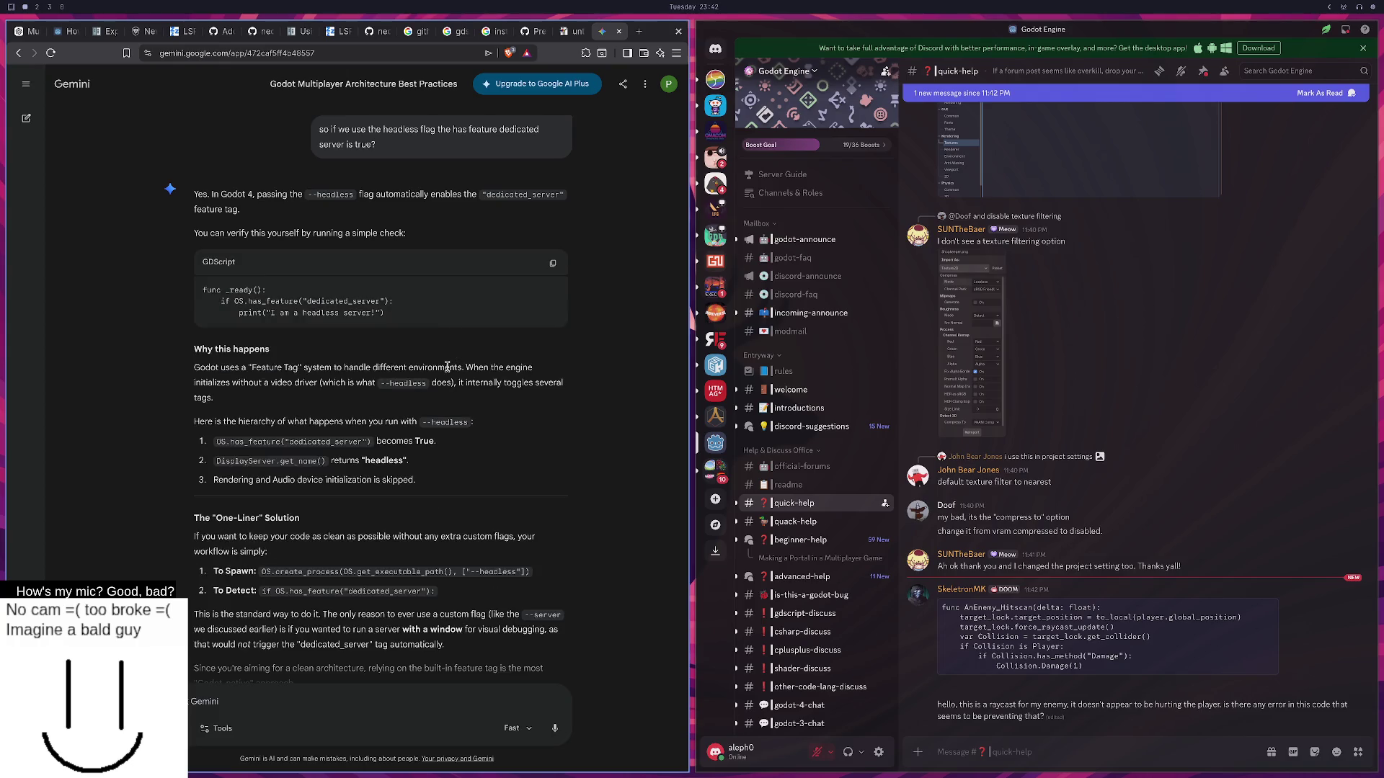
# Begin a follow-up draft 'work t' in Gemini, then bring up lobby_ui.gd in Neovim.
pyautogui.write('work tho')
pyautogui.hotkey('ctrl', 'v')
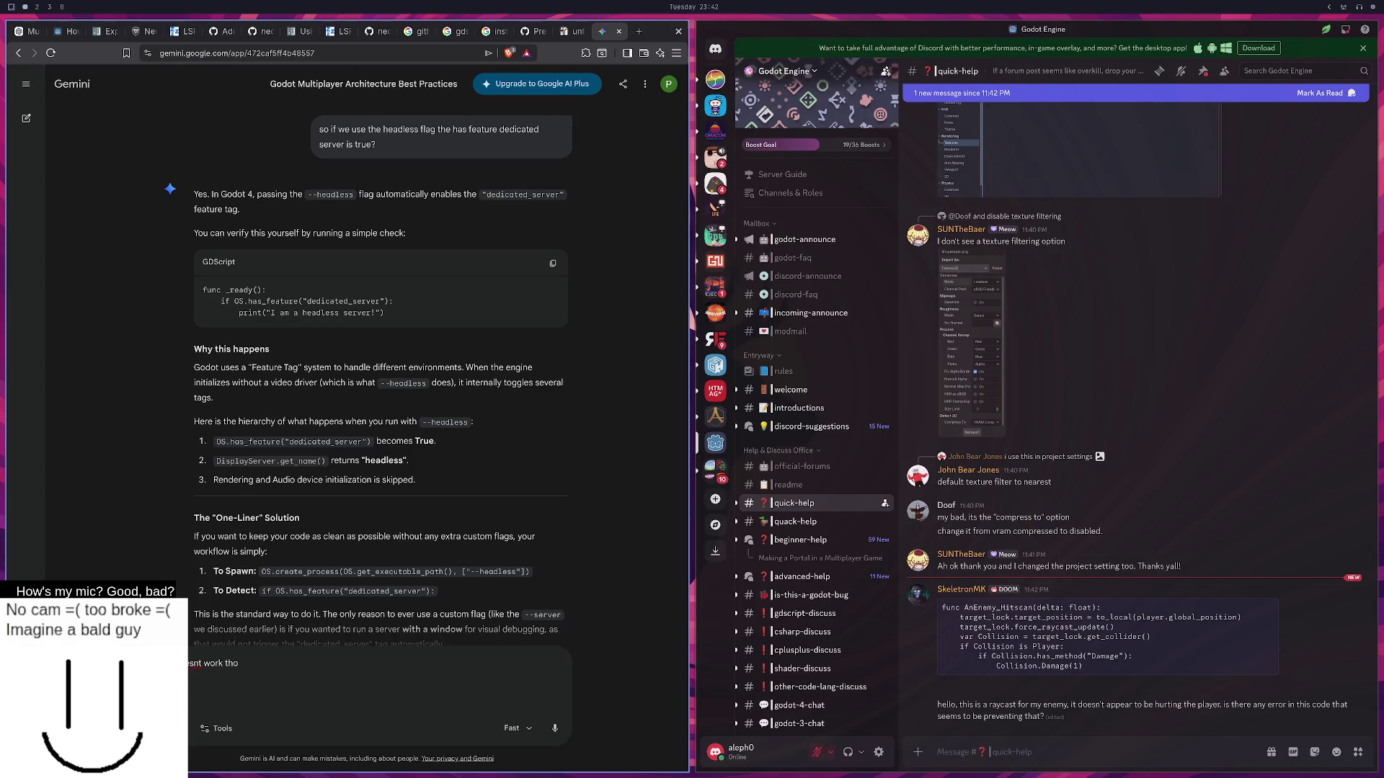
pyautogui.press('super+2')
pyautogui.press('super+3')
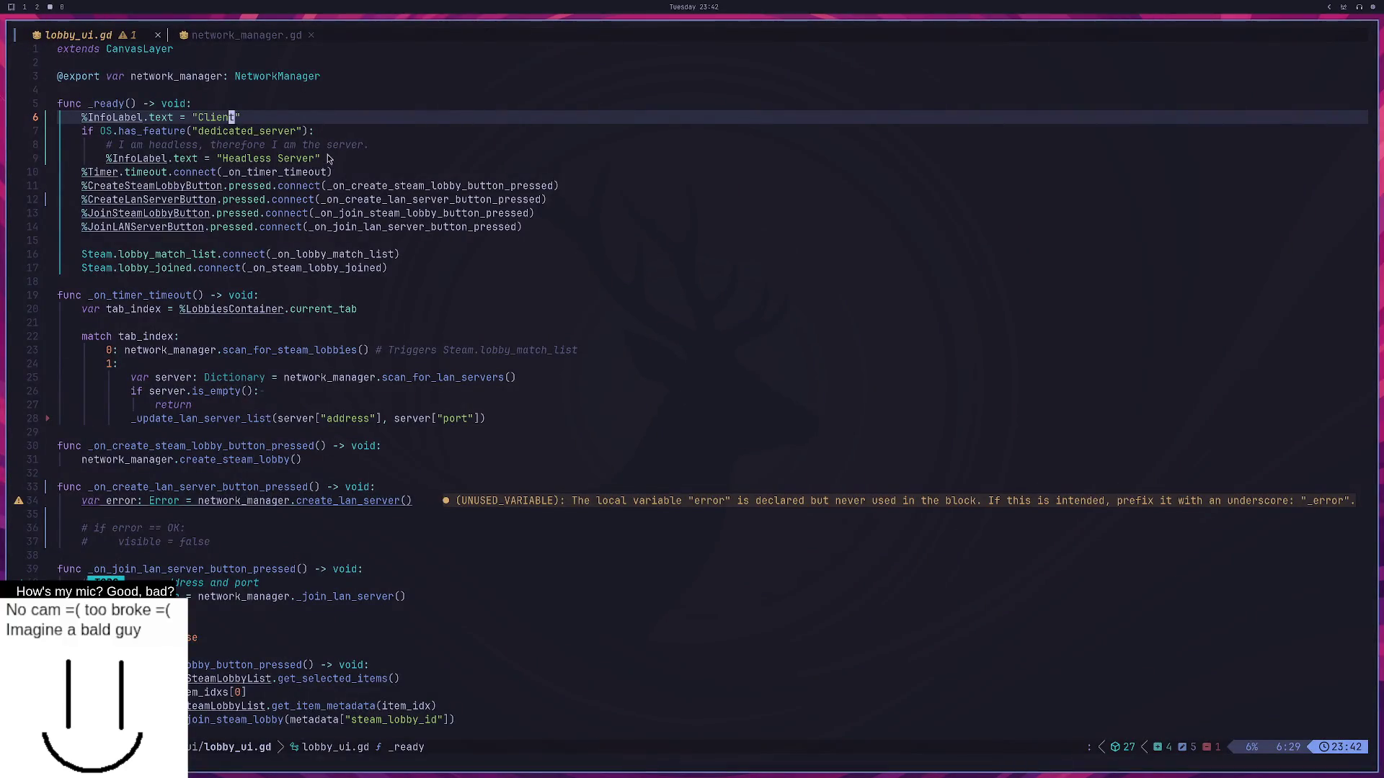
# Copy the start of the _ready code into the Gemini prompt and begin typing 'add --headless'.
pyautogui.moveTo(321, 158); pyautogui.dragTo(29, 106)
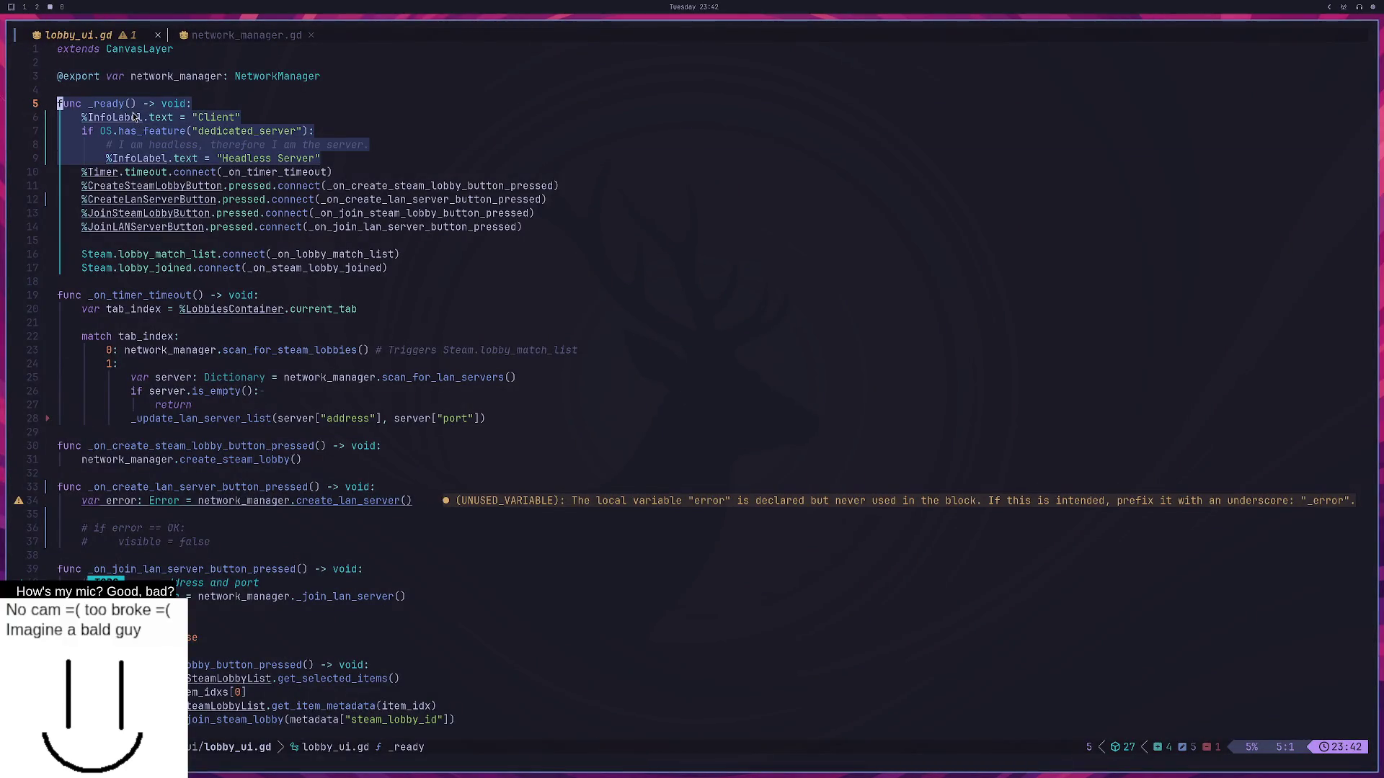
pyautogui.rightClick(134, 116)
pyautogui.click(144, 206)
pyautogui.press('super+1')
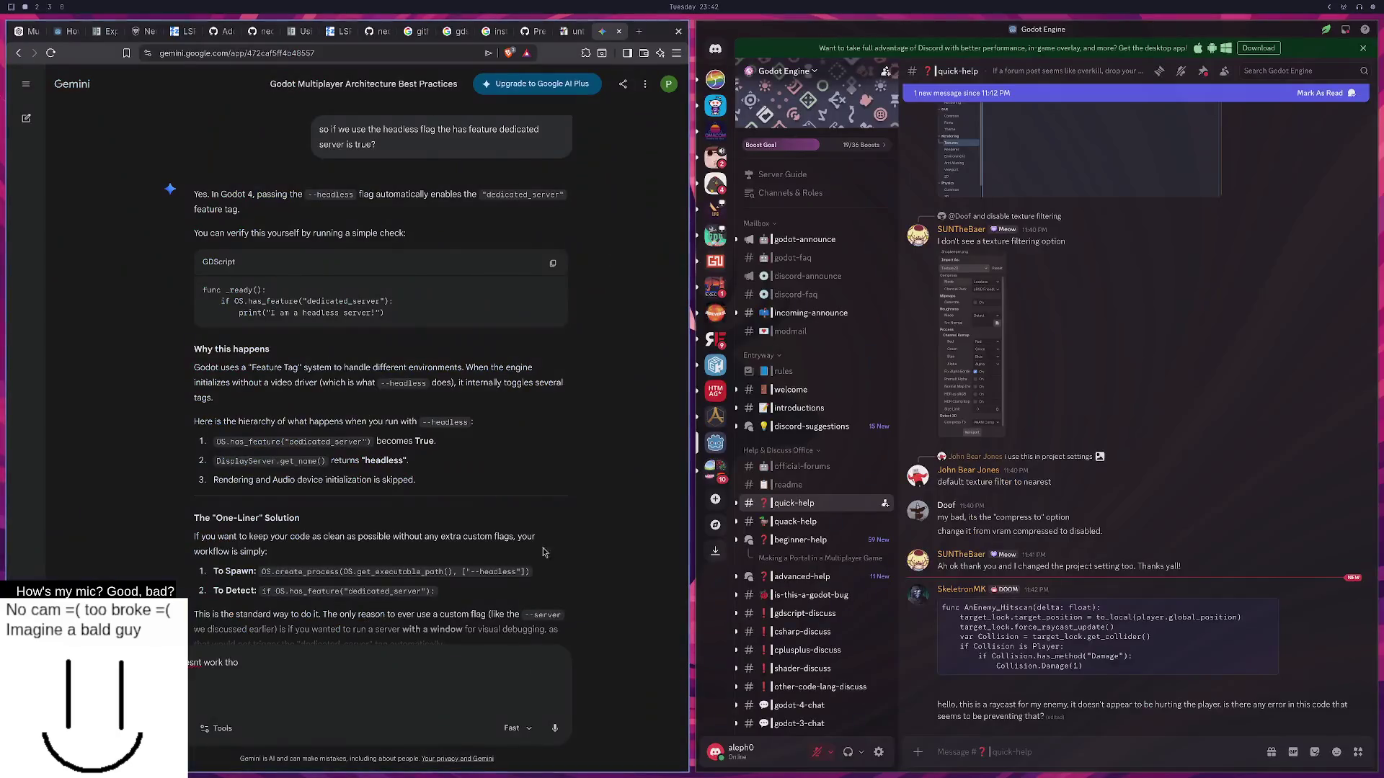
pyautogui.hotkey('ctrl', 'v')
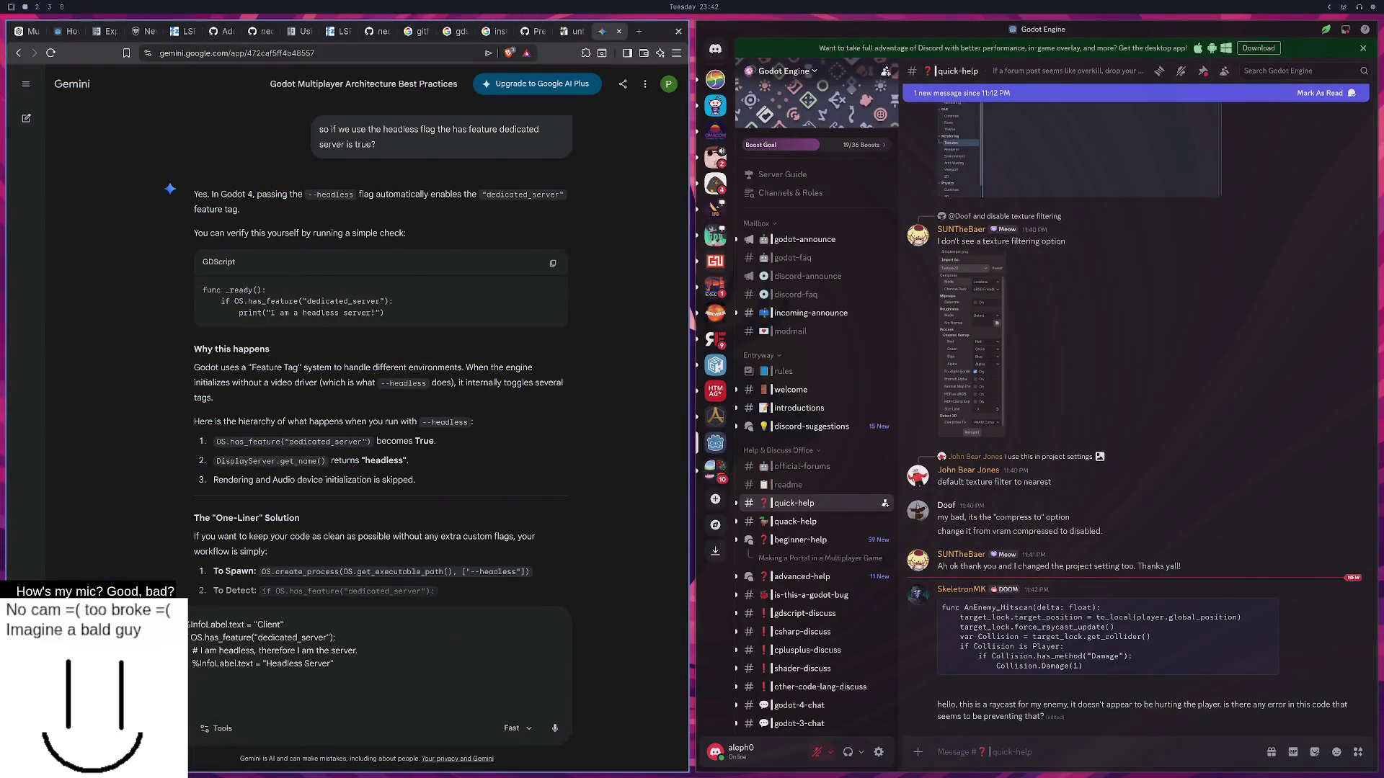
pyautogui.write('I add --')
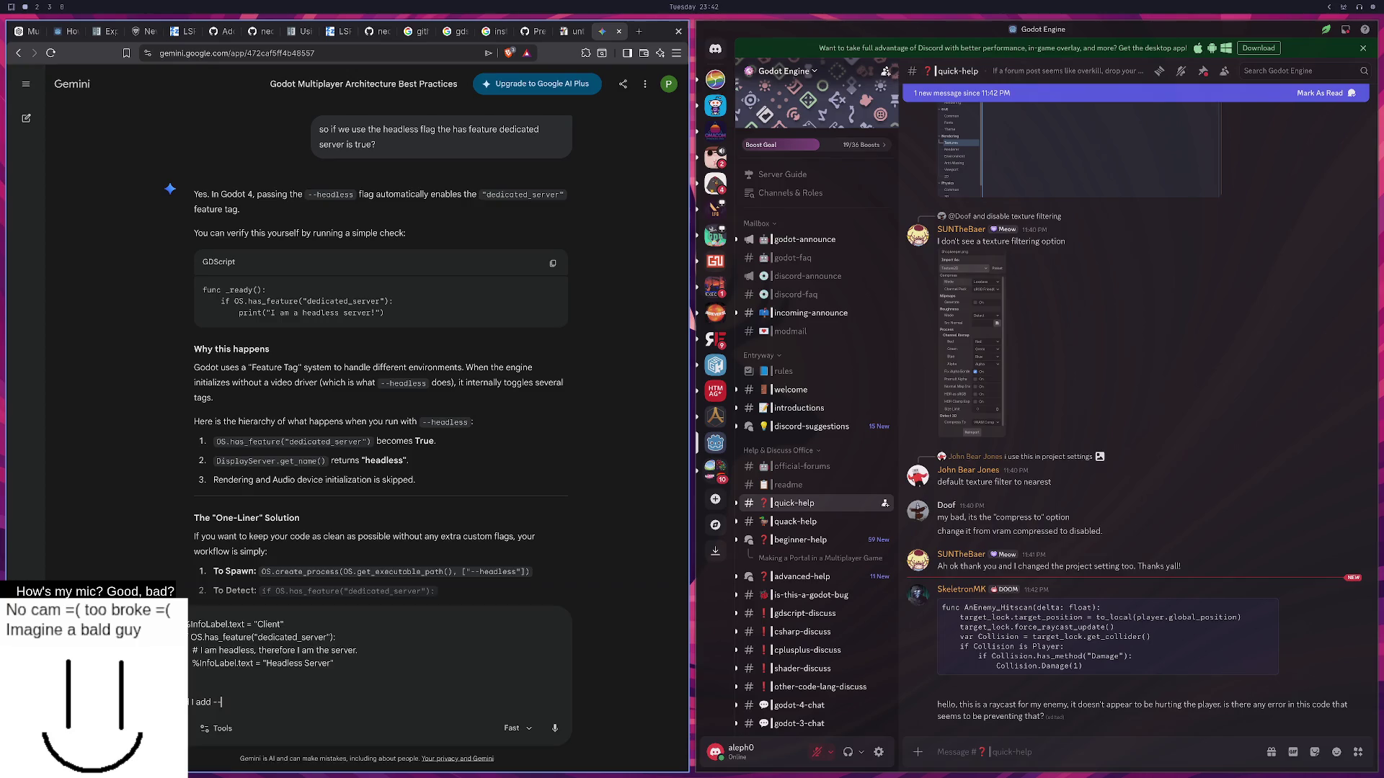
pyautogui.write('headless as')
pyautogui.press('super+2')
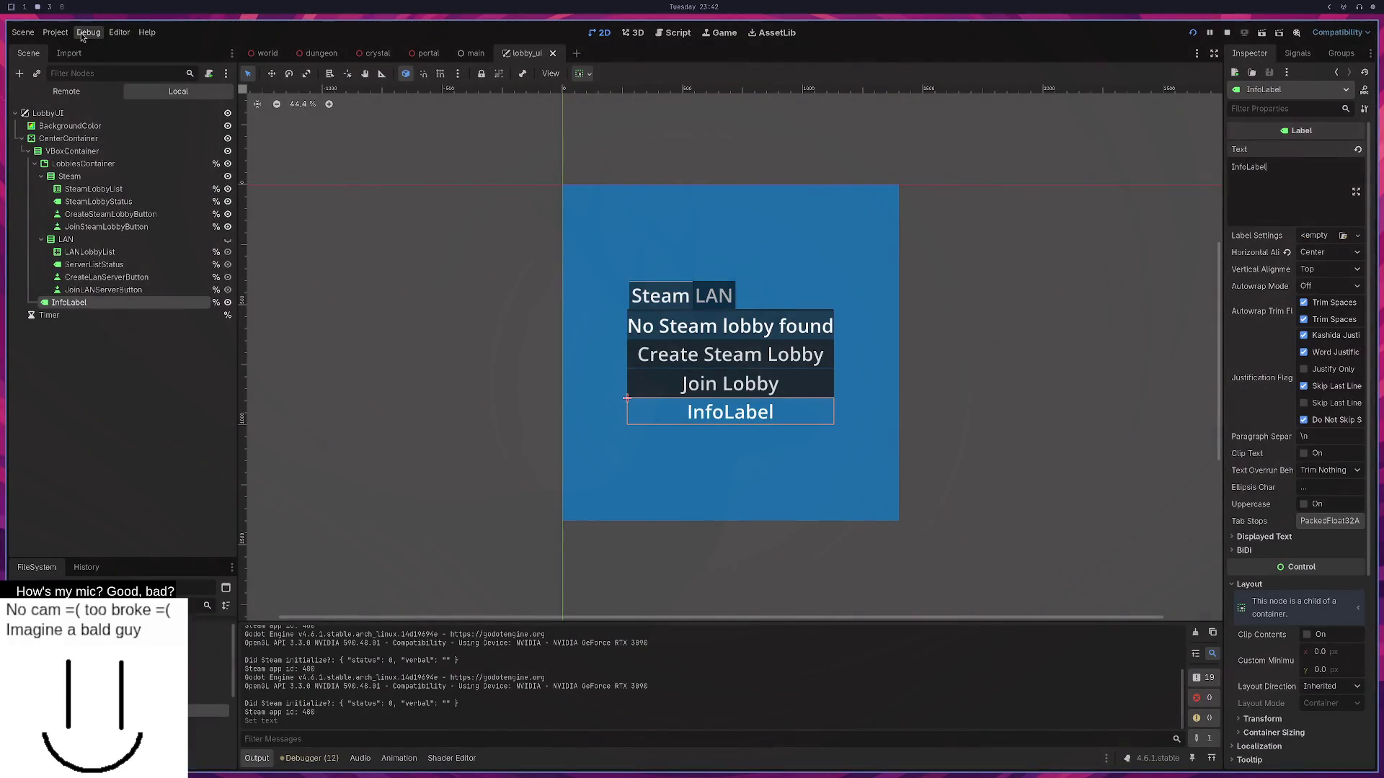
# Open Debug > Customize Run Instances, add 'launc hargument' to the Gemini draft, and screenshot the dialog.
pyautogui.click(88, 31)
pyautogui.click(173, 195)
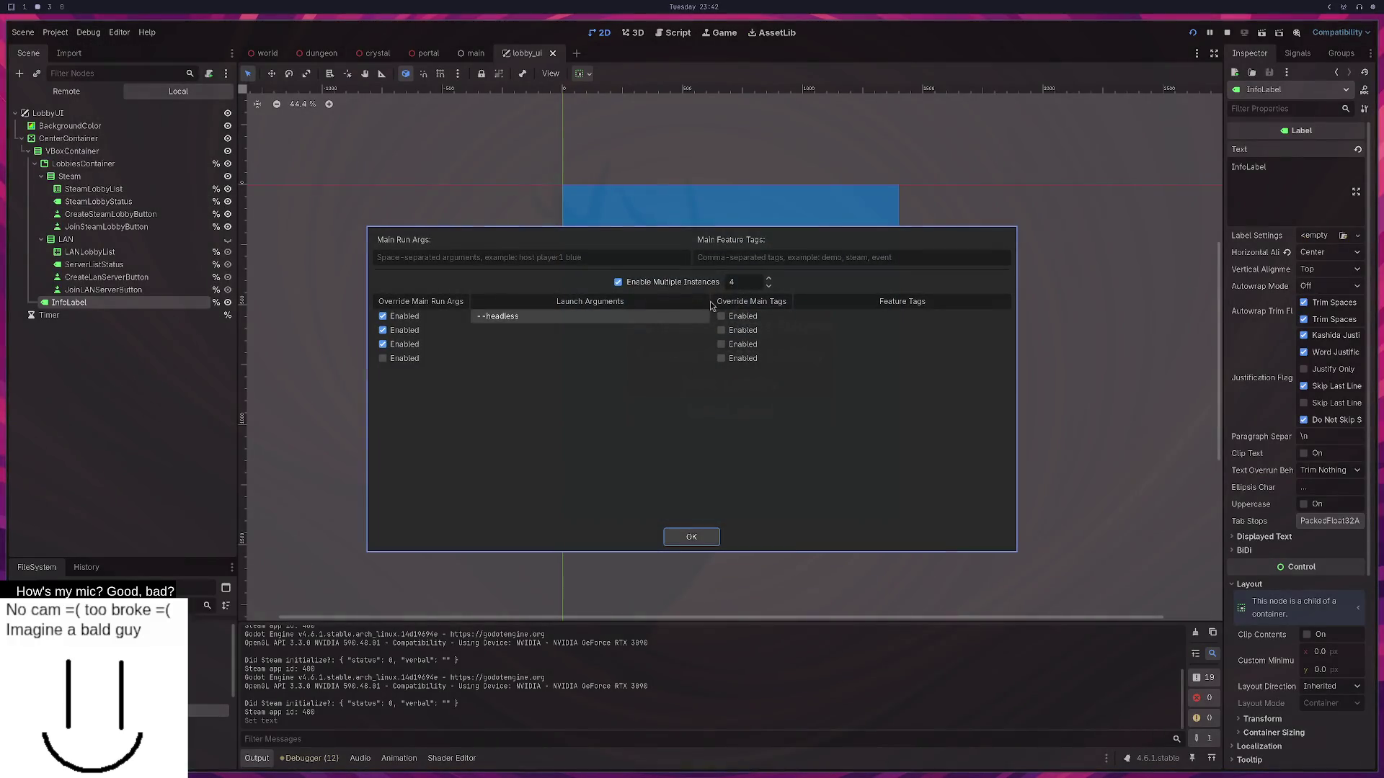
pyautogui.press('super+1')
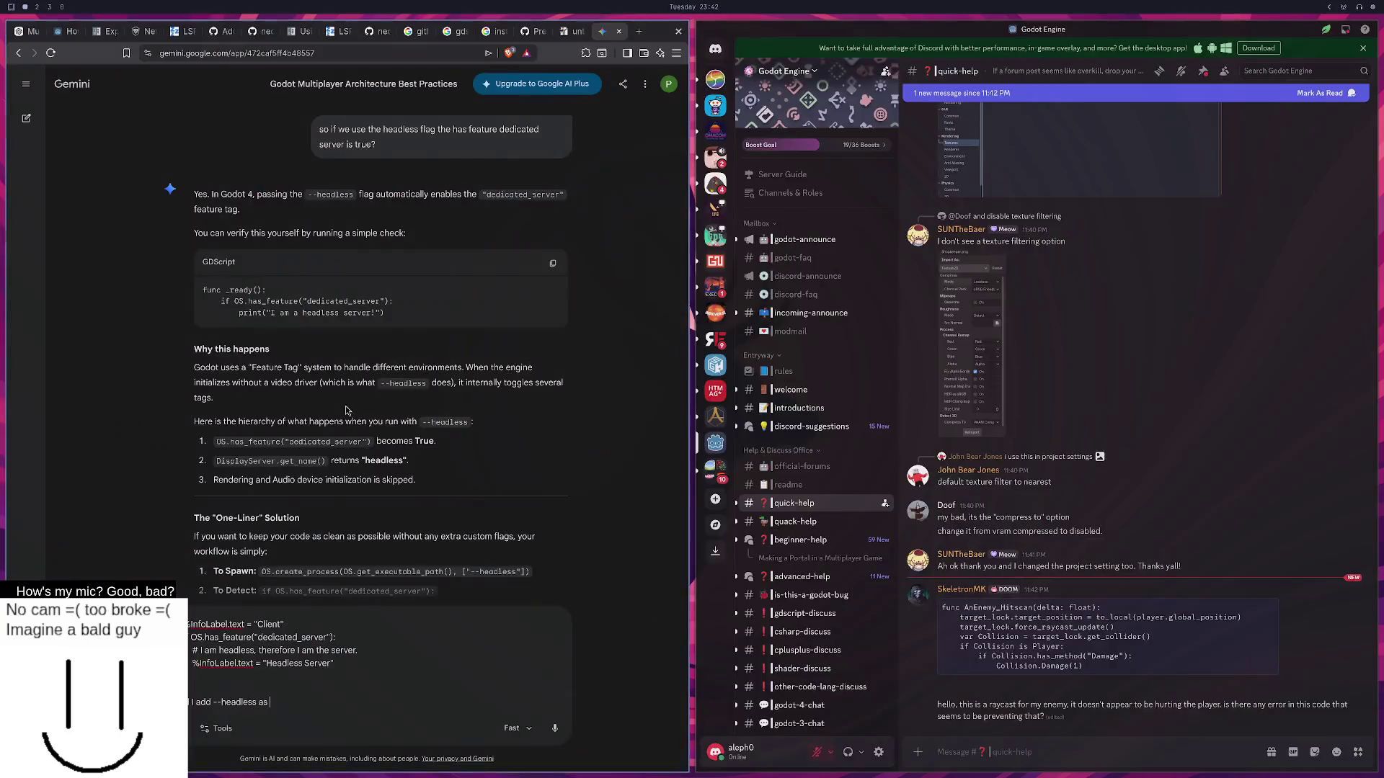
pyautogui.write('launc hargument')
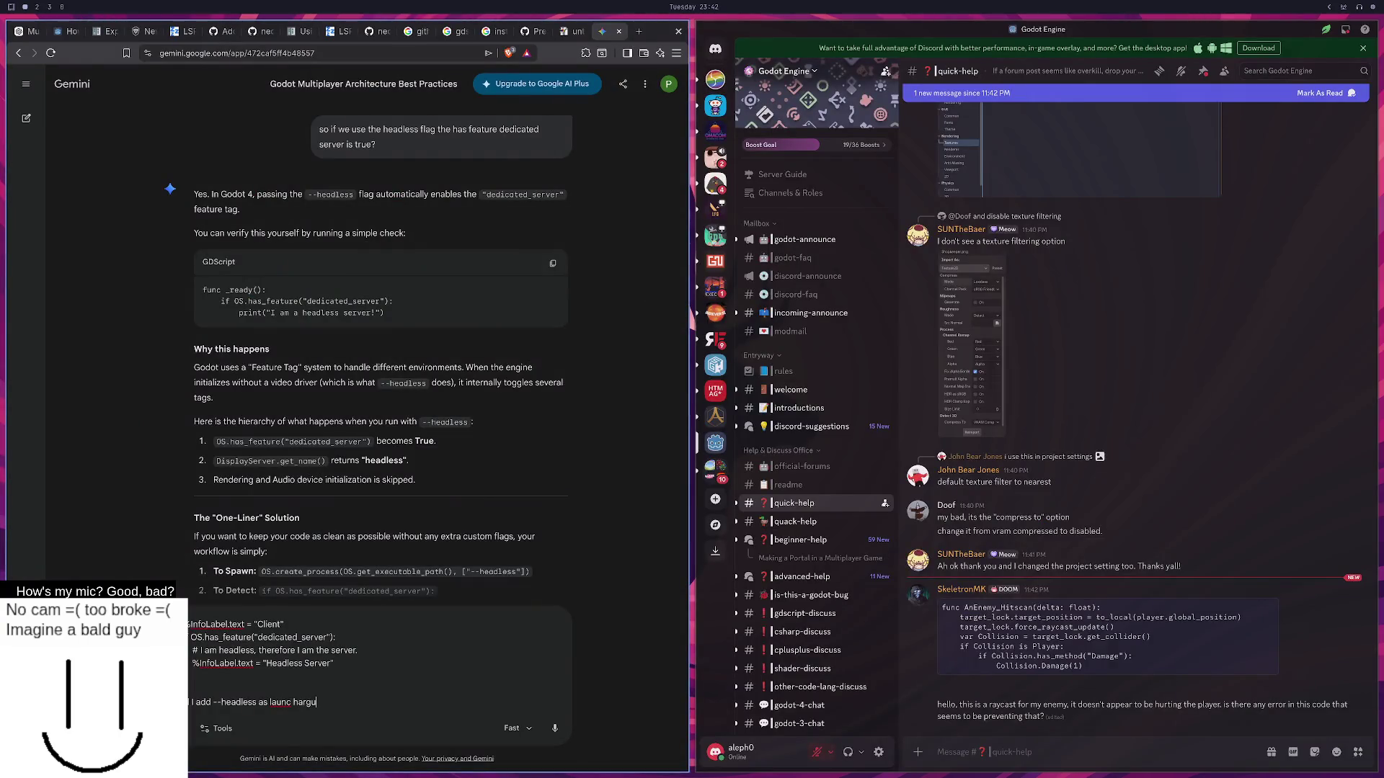
pyautogui.press('super+2')
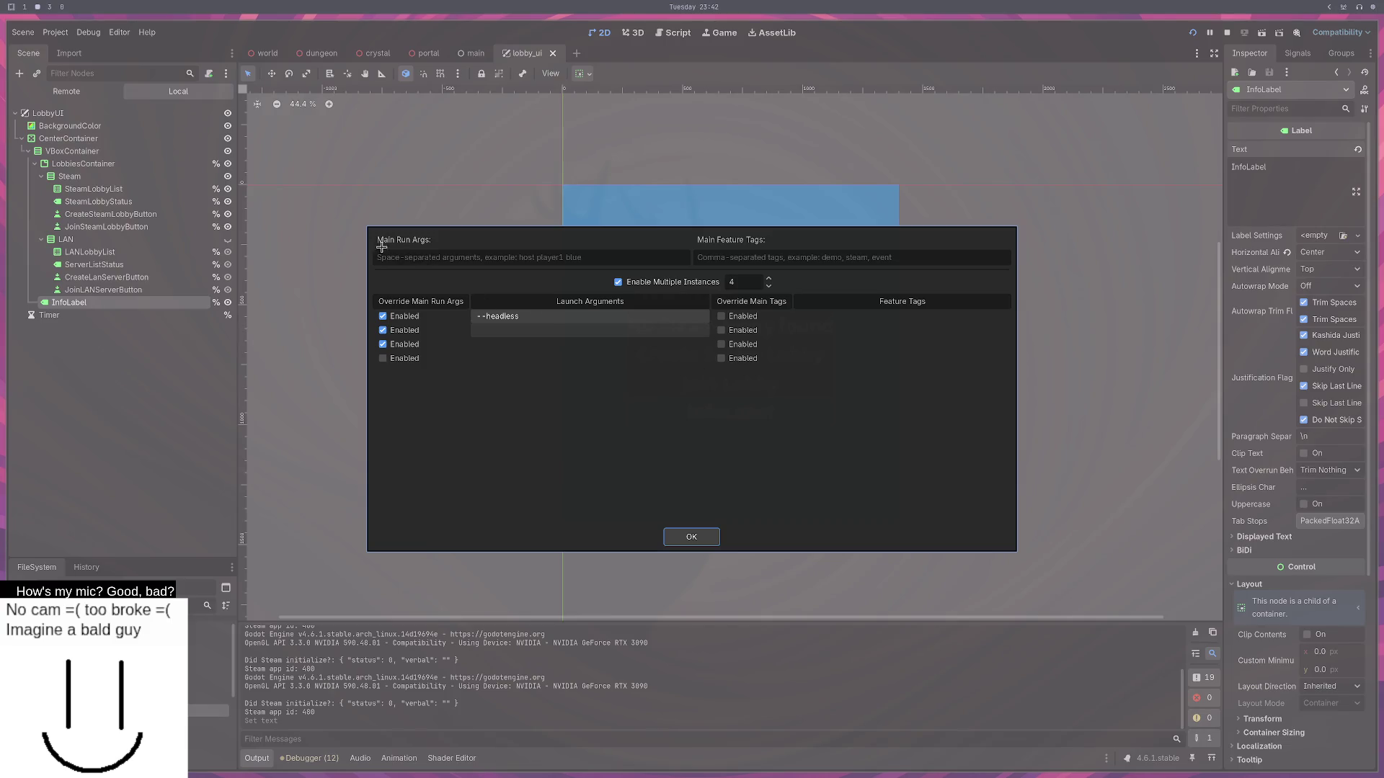
pyautogui.moveTo(371, 228)
pyautogui.mouseDown()
pyautogui.moveTo(882, 423)
pyautogui.moveTo(1012, 416)
pyautogui.mouseUp()
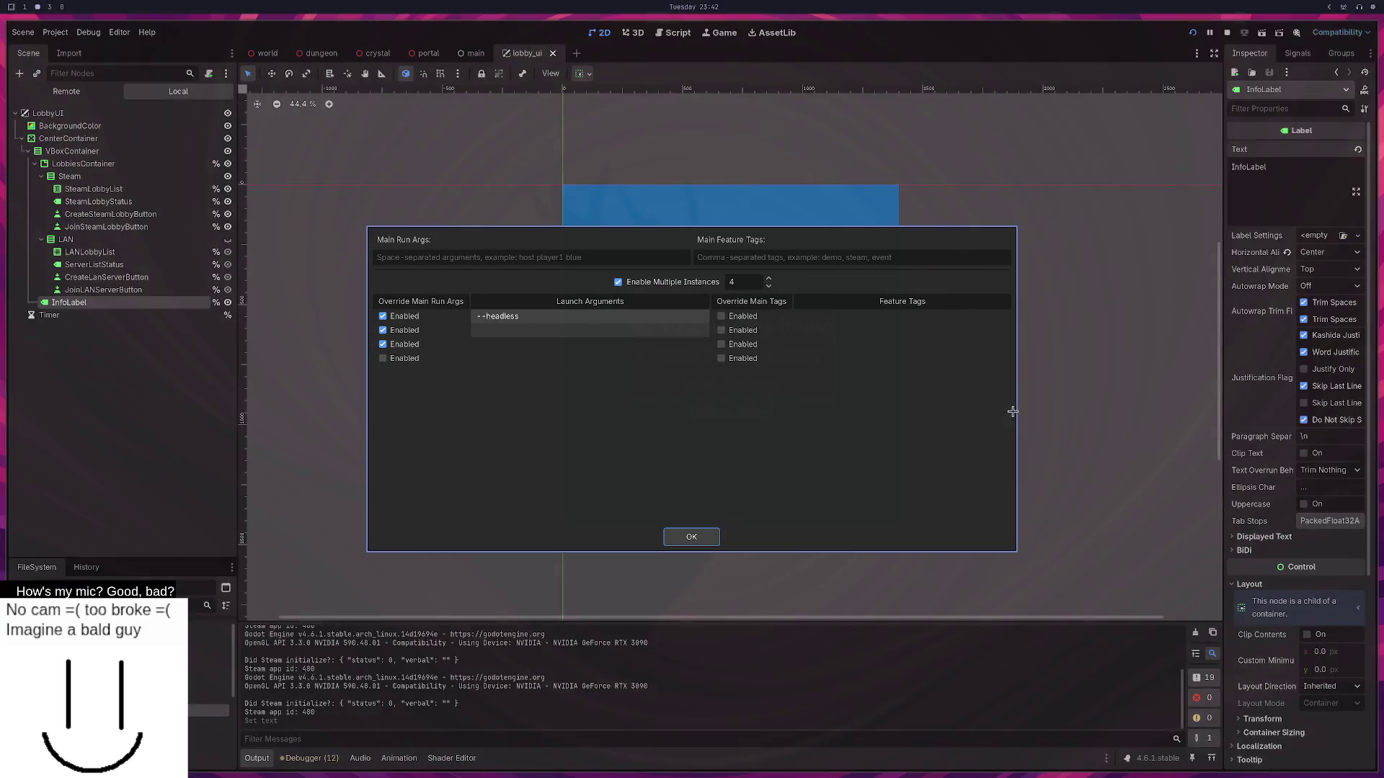
pyautogui.press('super+1')
# Paste the run-instances screenshot, add 'should expect see Headless', and send it to Gemini.
pyautogui.hotkey('ctrl', 'v')
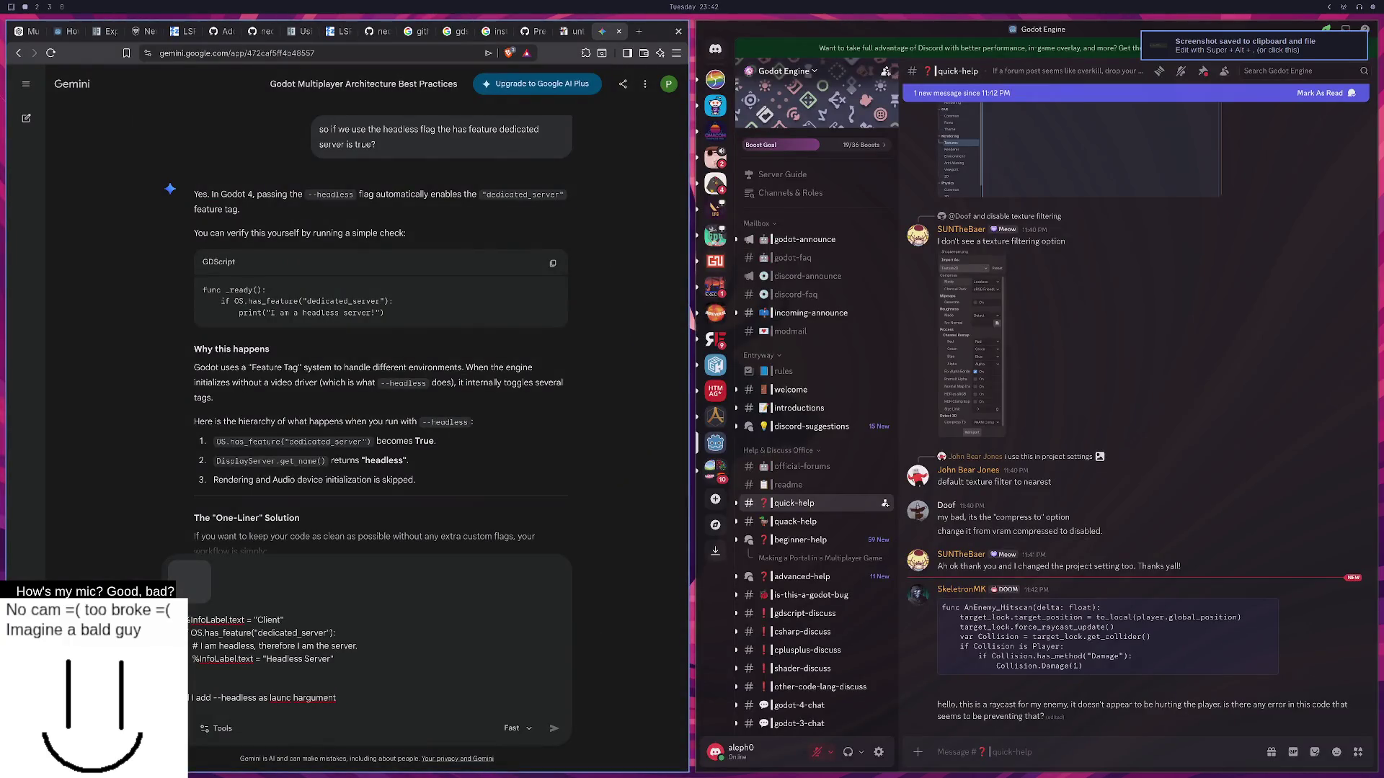
pyautogui.write(' so i shou')
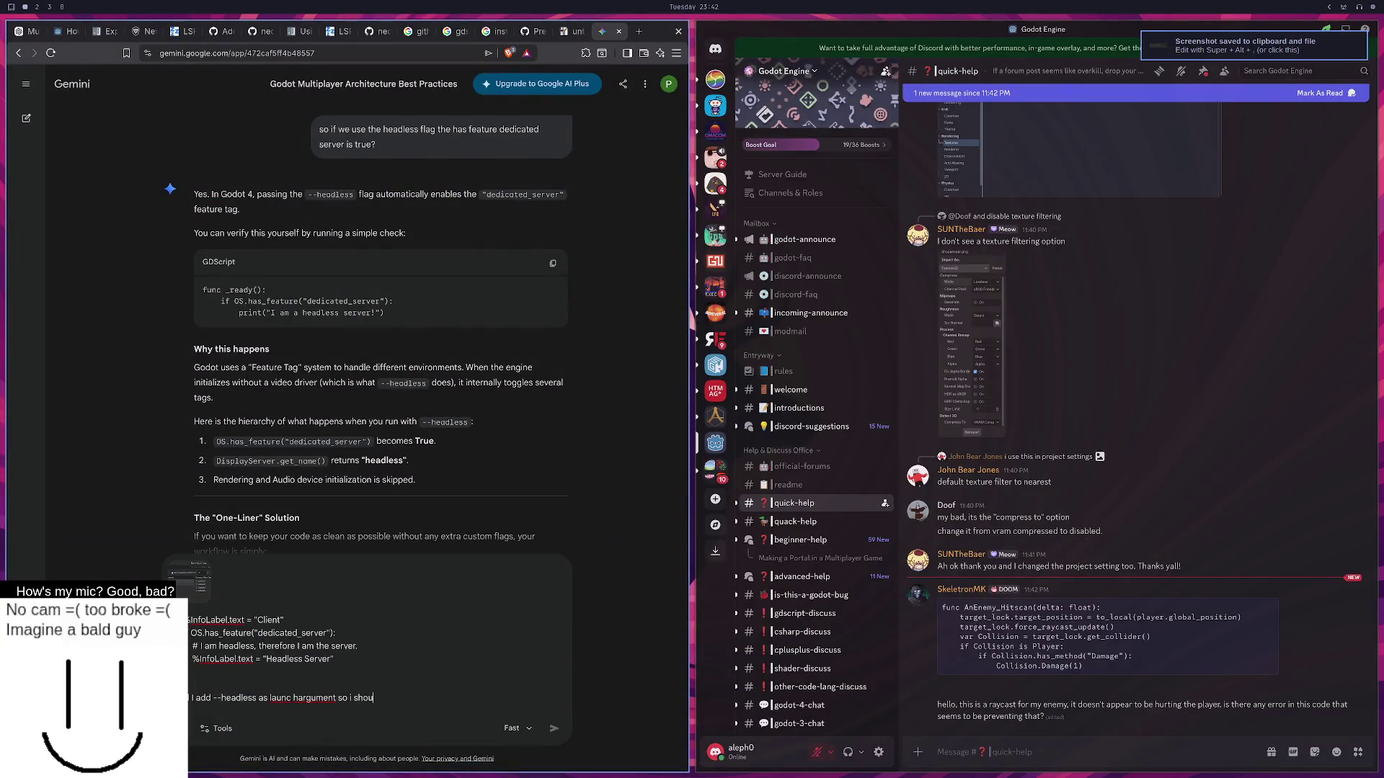
pyautogui.write('ld expect see Headless')
pyautogui.press('Return')
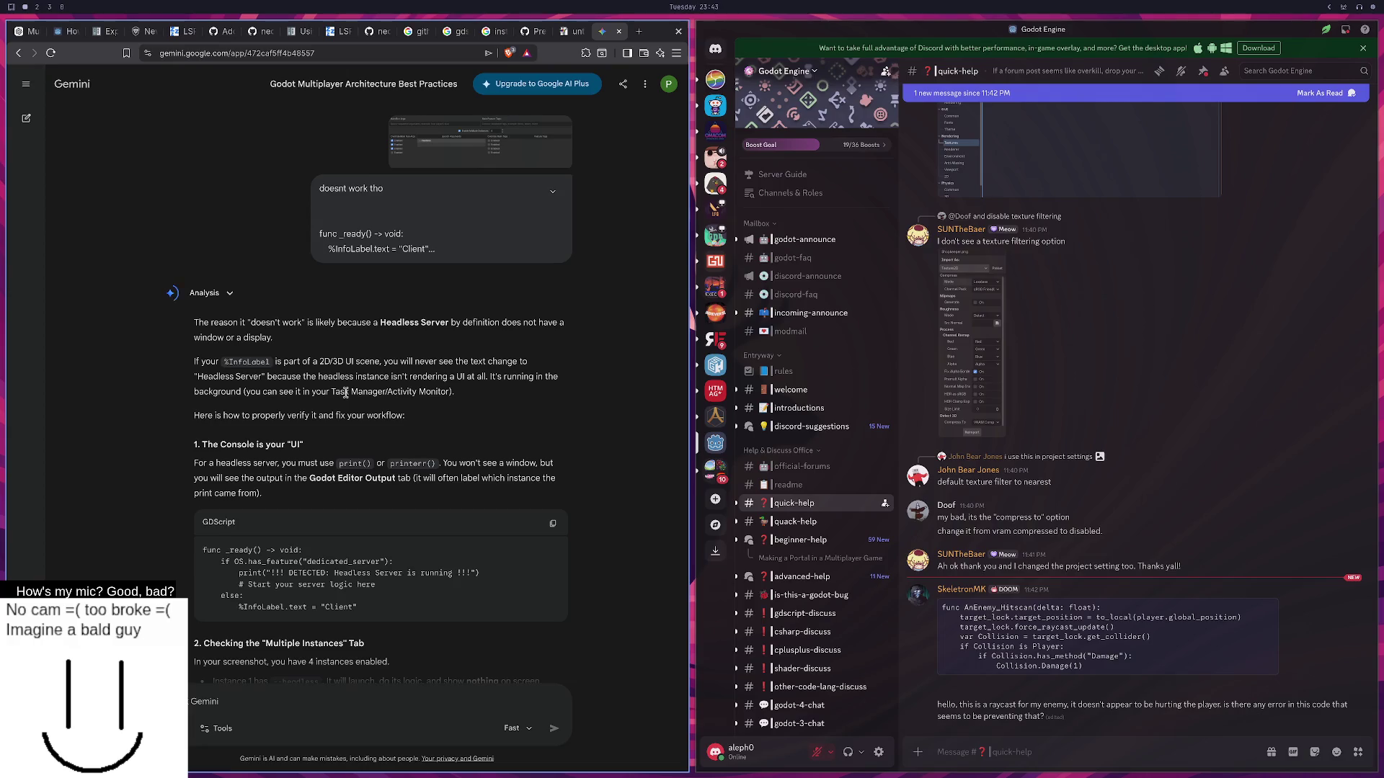
# Confirm the Run Instances dialog and add print("CLIENT STARTED") at the start of _ready.
pyautogui.press('super+2')
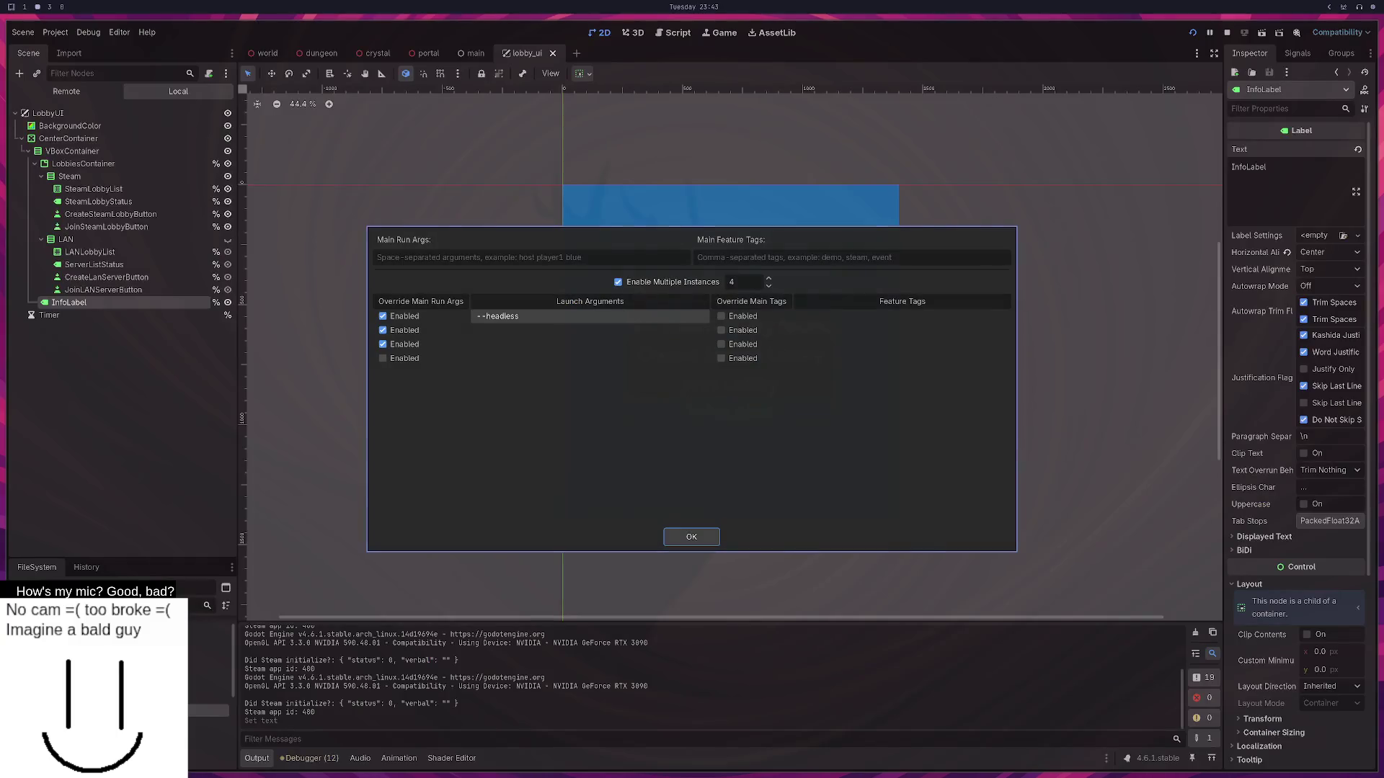
pyautogui.click(691, 537)
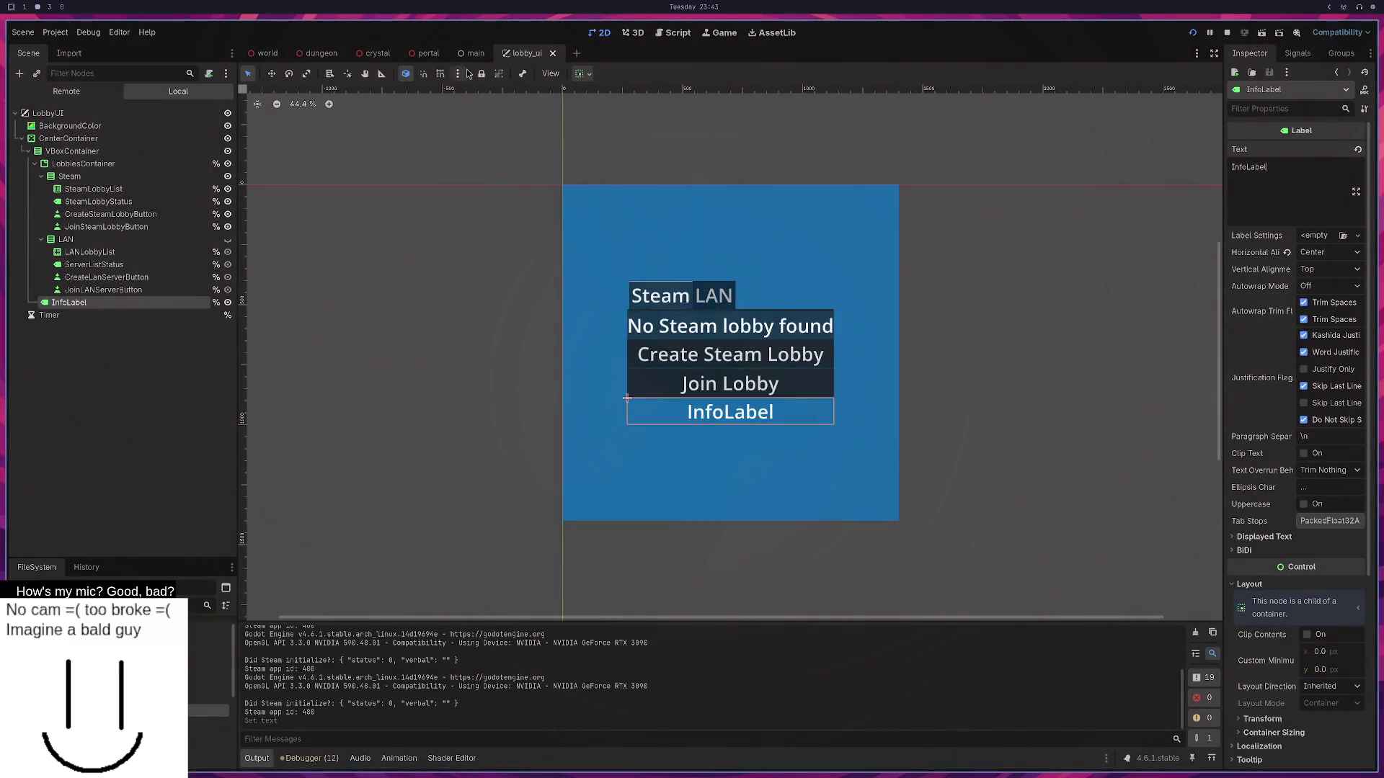
pyautogui.press('super+3')
pyautogui.write('o')
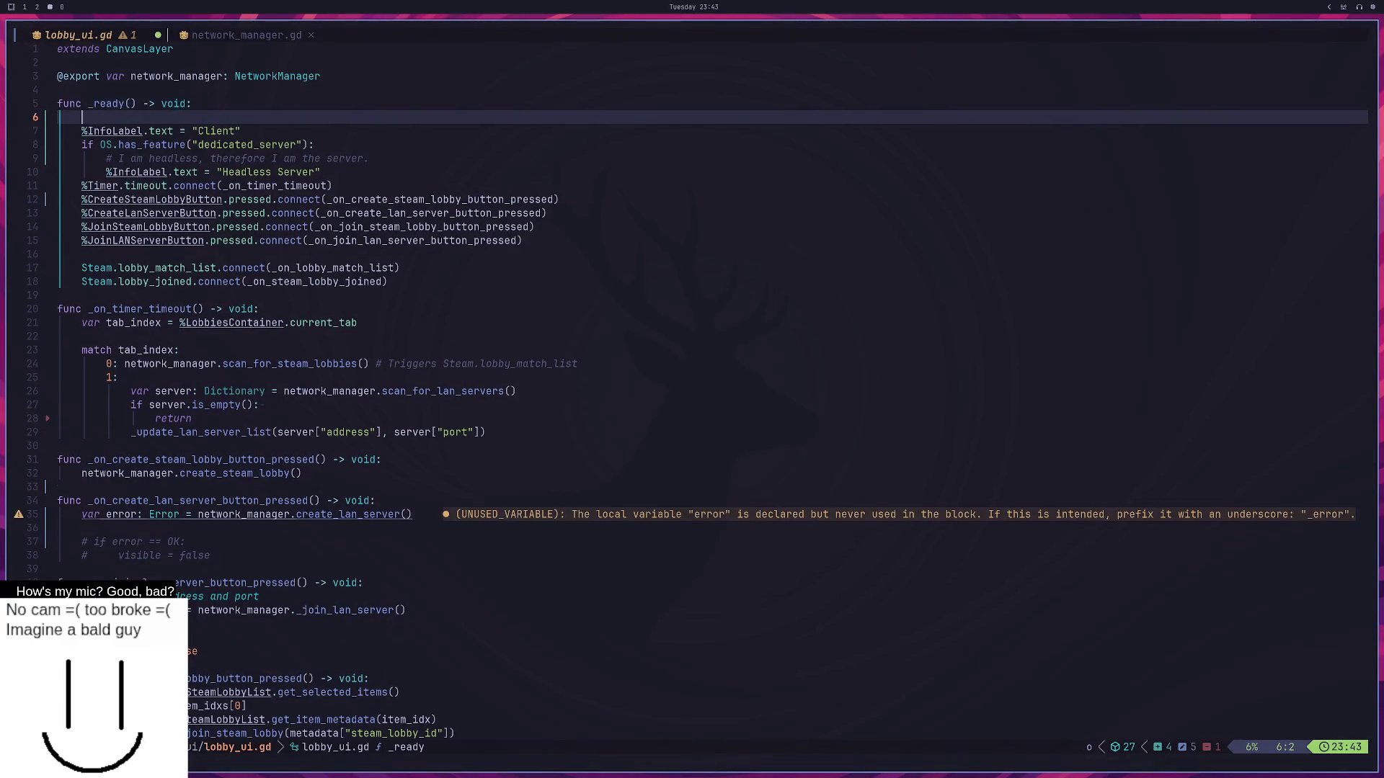
pyautogui.write('print*@CL')
pyautogui.press('BackSpace')
pyautogui.press('BackSpace')
pyautogui.press('BackSpace')
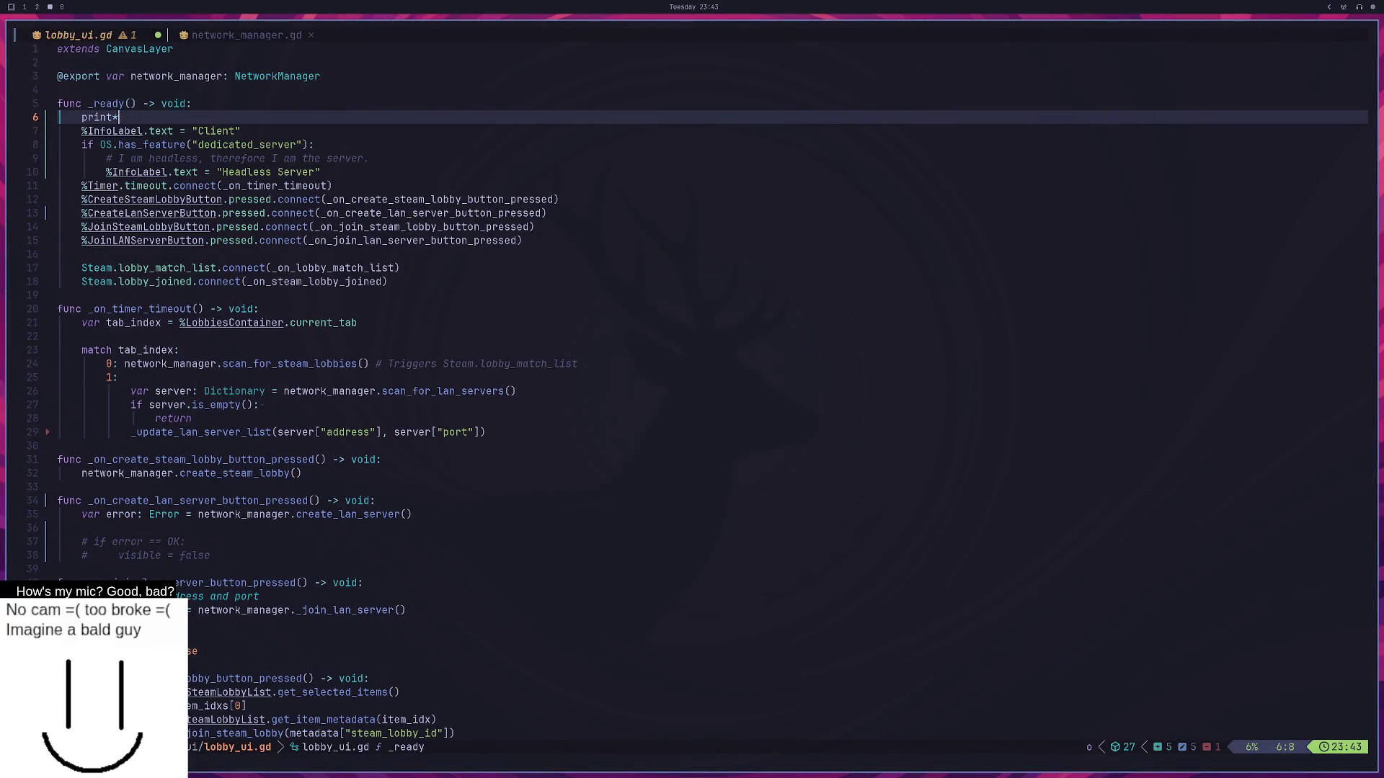
pyautogui.write(')(')
pyautogui.press('BackSpace')
pyautogui.press('BackSpace')
pyautogui.write('(@')
pyautogui.press('BackSpace')
pyautogui.write(':')
pyautogui.press('BackSpace')
pyautogui.write('"CLIENT')
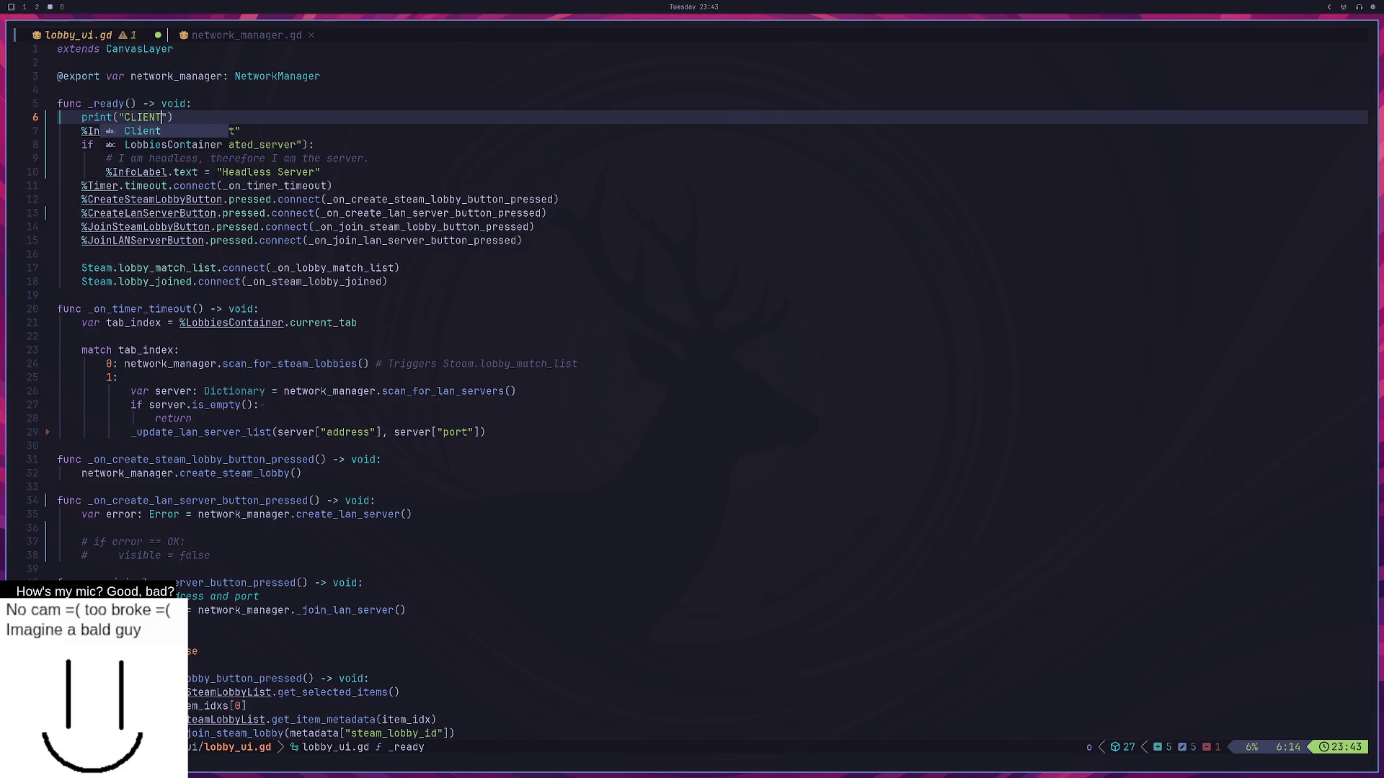
pyautogui.write(' STARTED')
pyautogui.press('Escape')
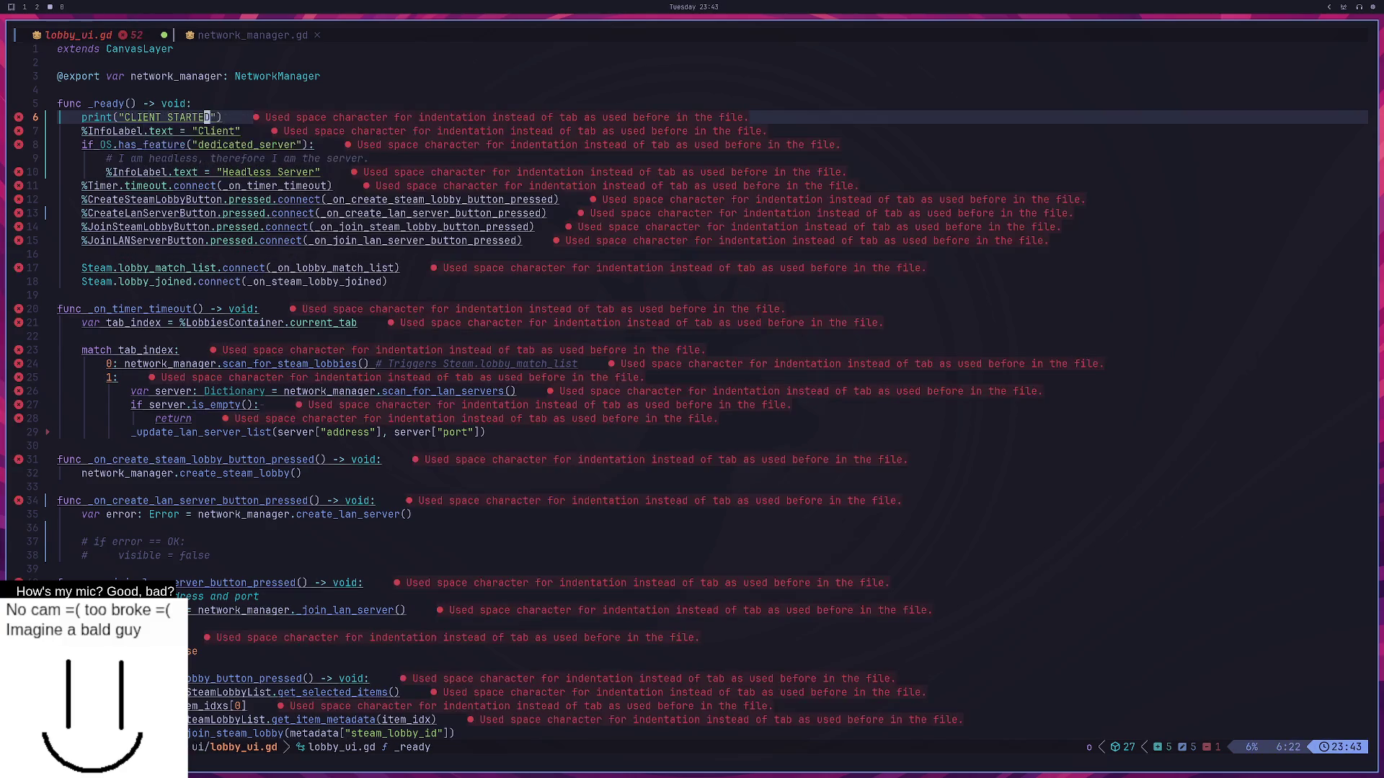
# Add print("SERVER STARTED") inside the dedicated-server branch and save lobby_ui.gd.
pyautogui.press('g')
pyautogui.press('j')
pyautogui.write('jo')
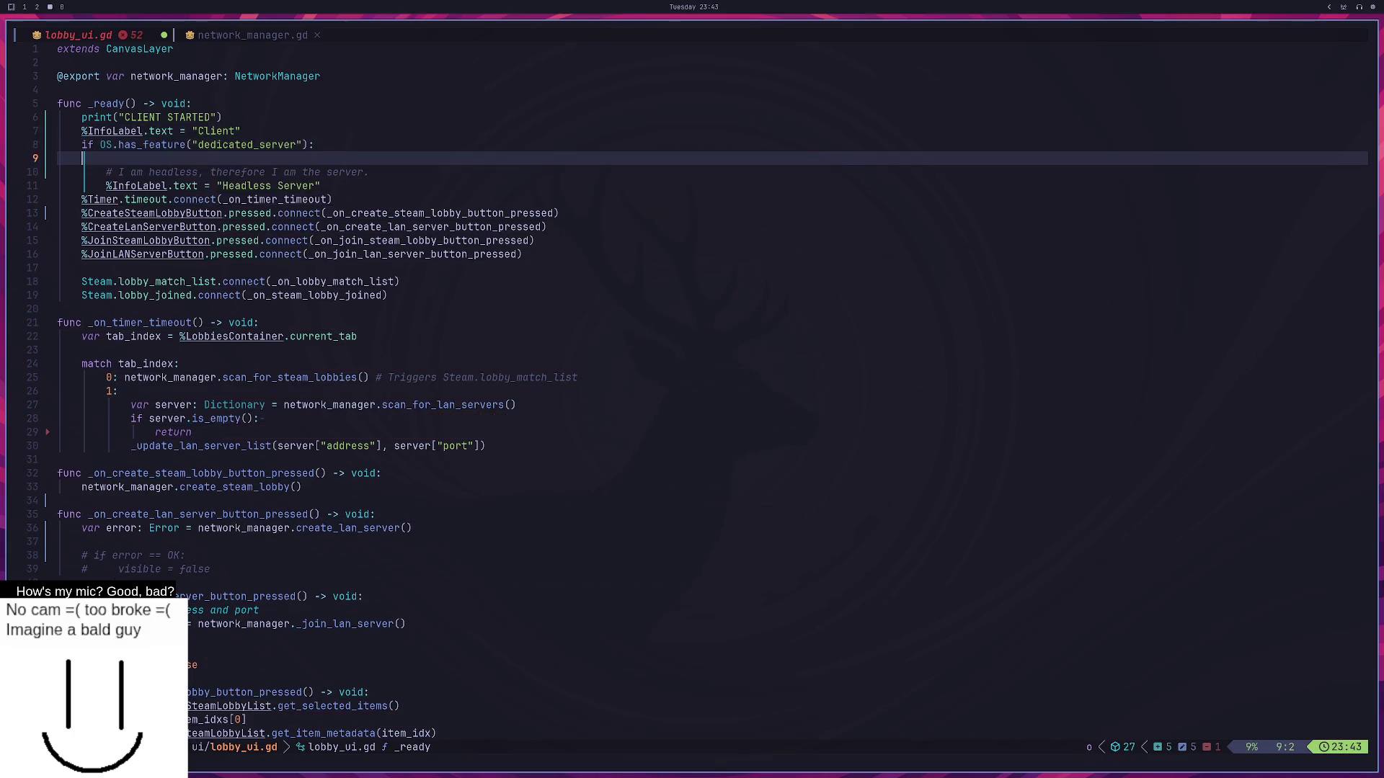
pyautogui.write('prin')
pyautogui.hotkey('ctrl', 't')
pyautogui.write('t')
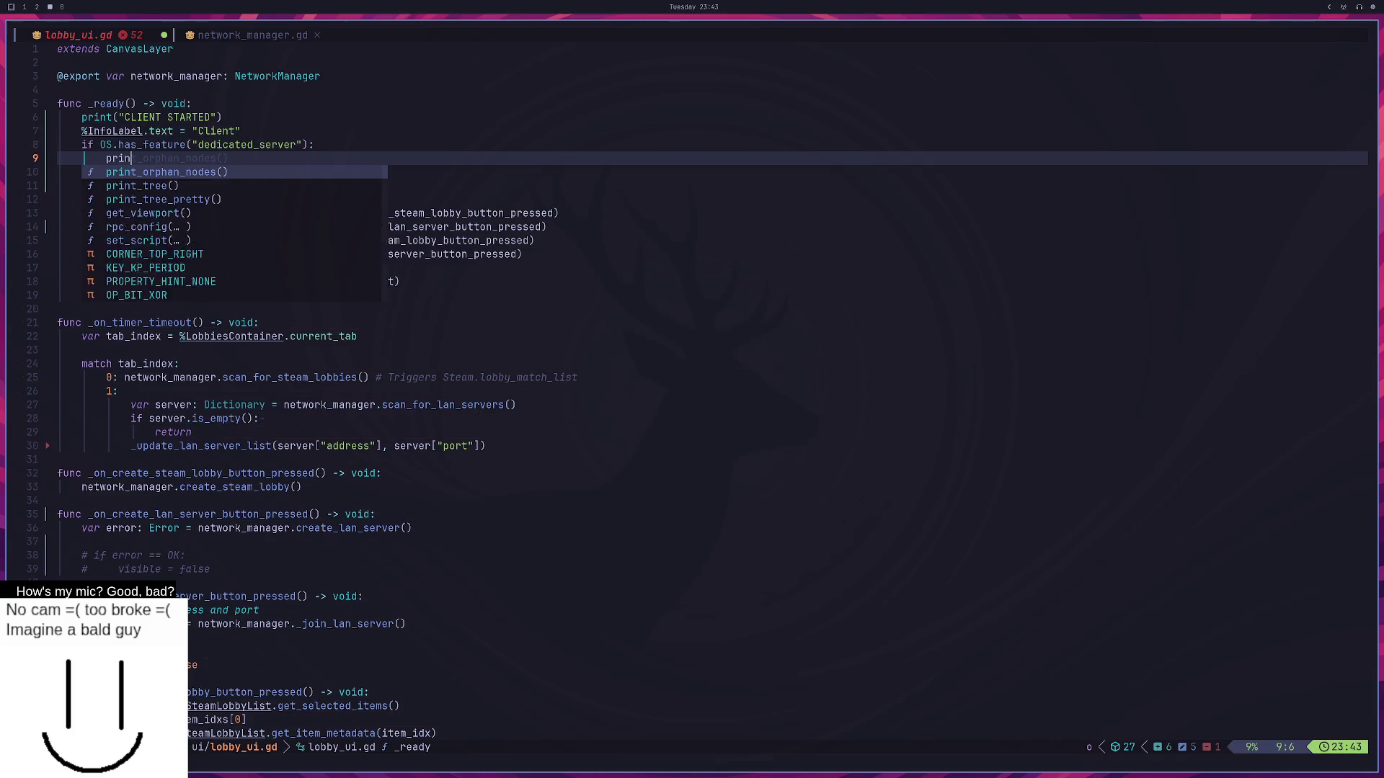
pyautogui.write('("SERV')
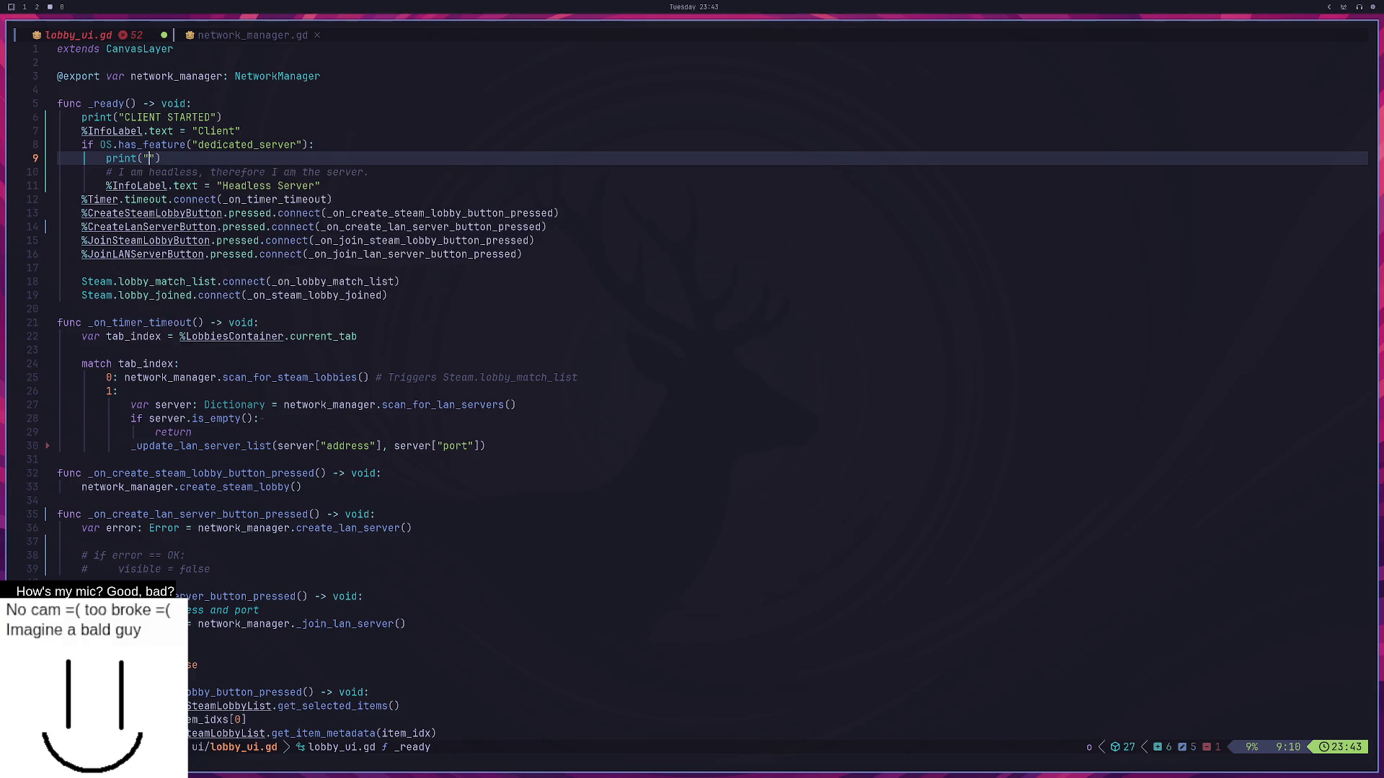
pyautogui.write('ER STARTED')
pyautogui.press('Escape')
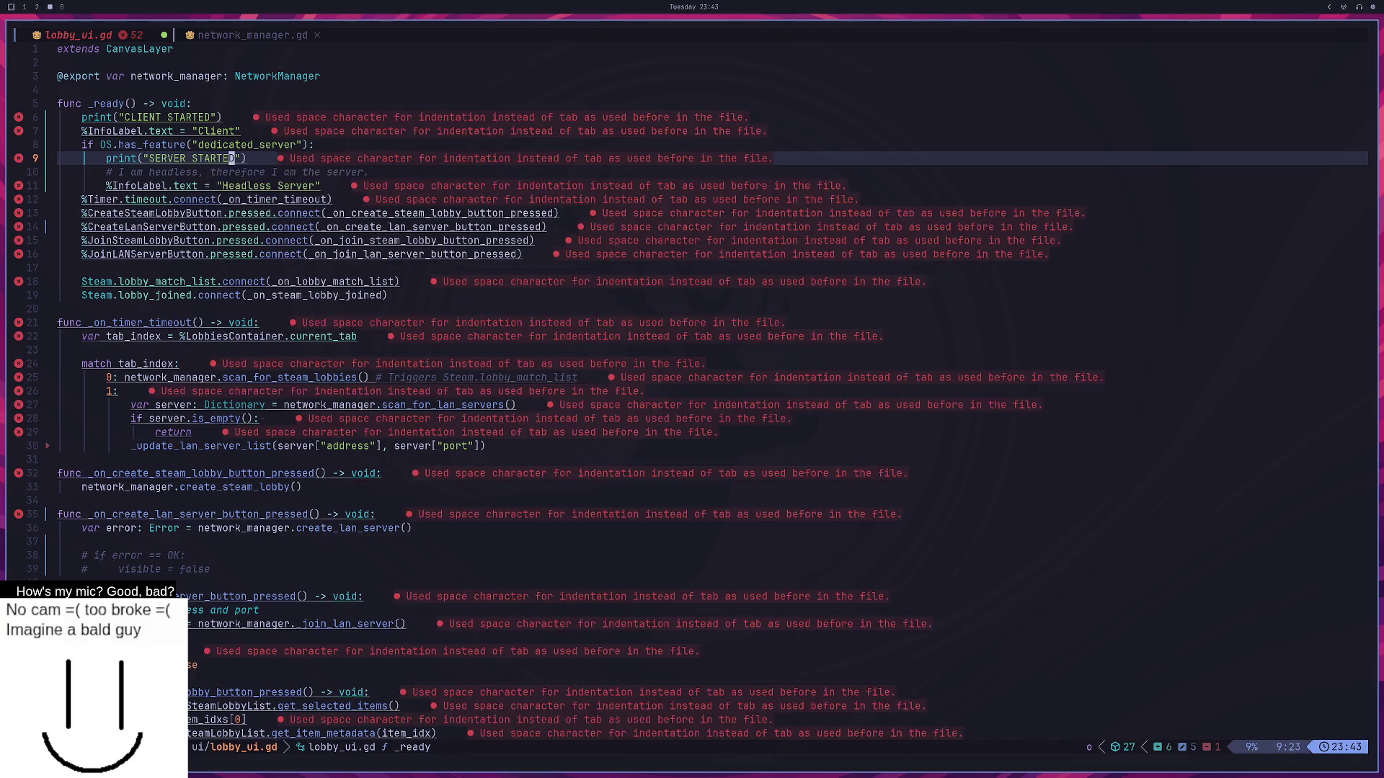
pyautogui.write(':w')
pyautogui.press('Return')
pyautogui.press('k')
pyautogui.press('k')
pyautogui.press('k')
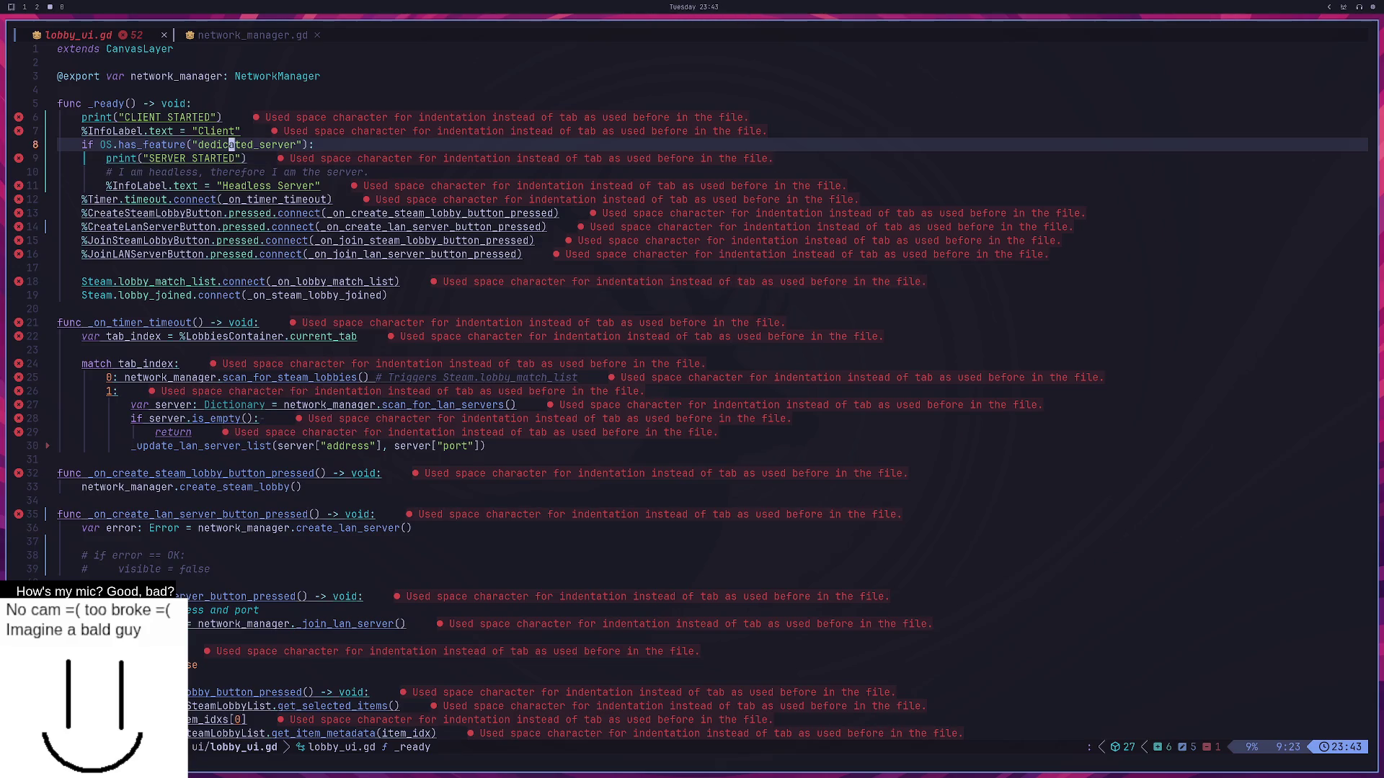
pyautogui.press('b')
pyautogui.press('b')
pyautogui.press('b')
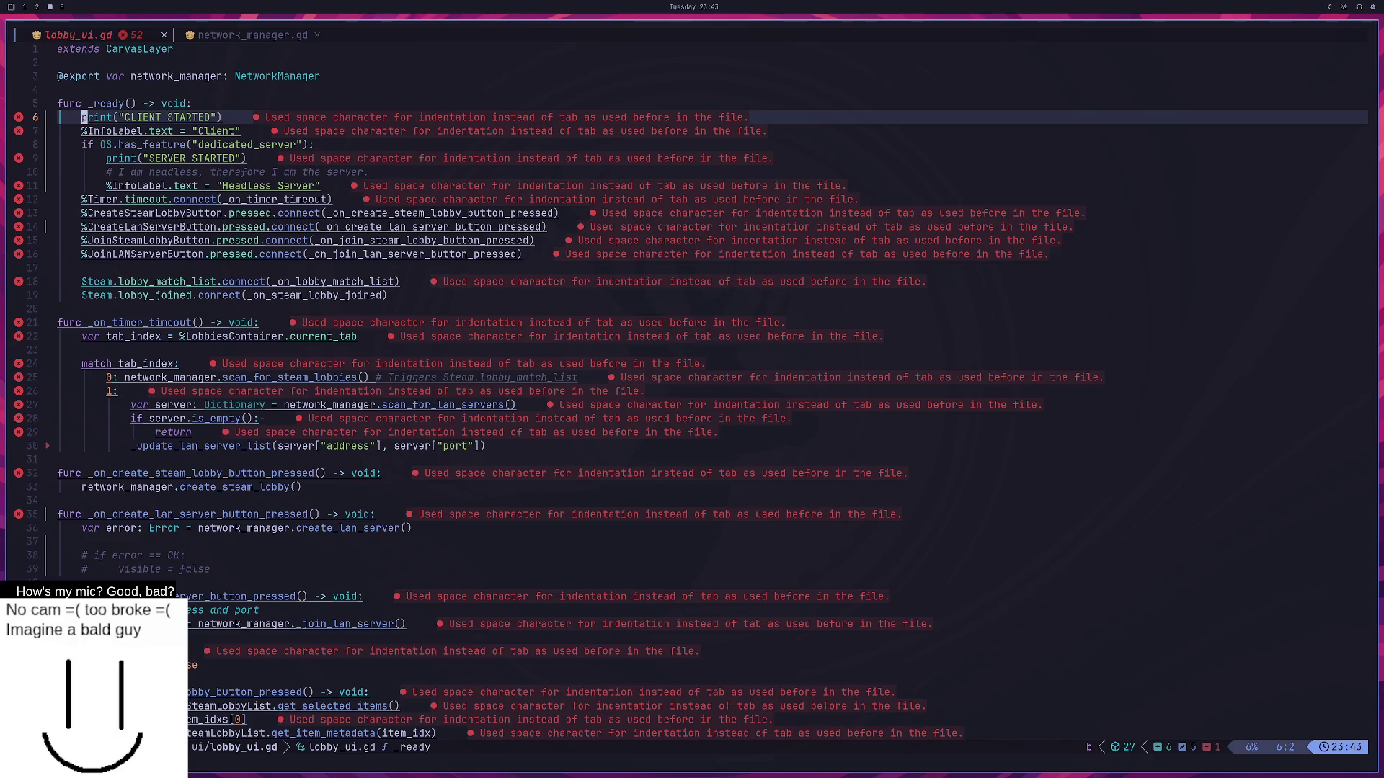
pyautogui.press('super+2')
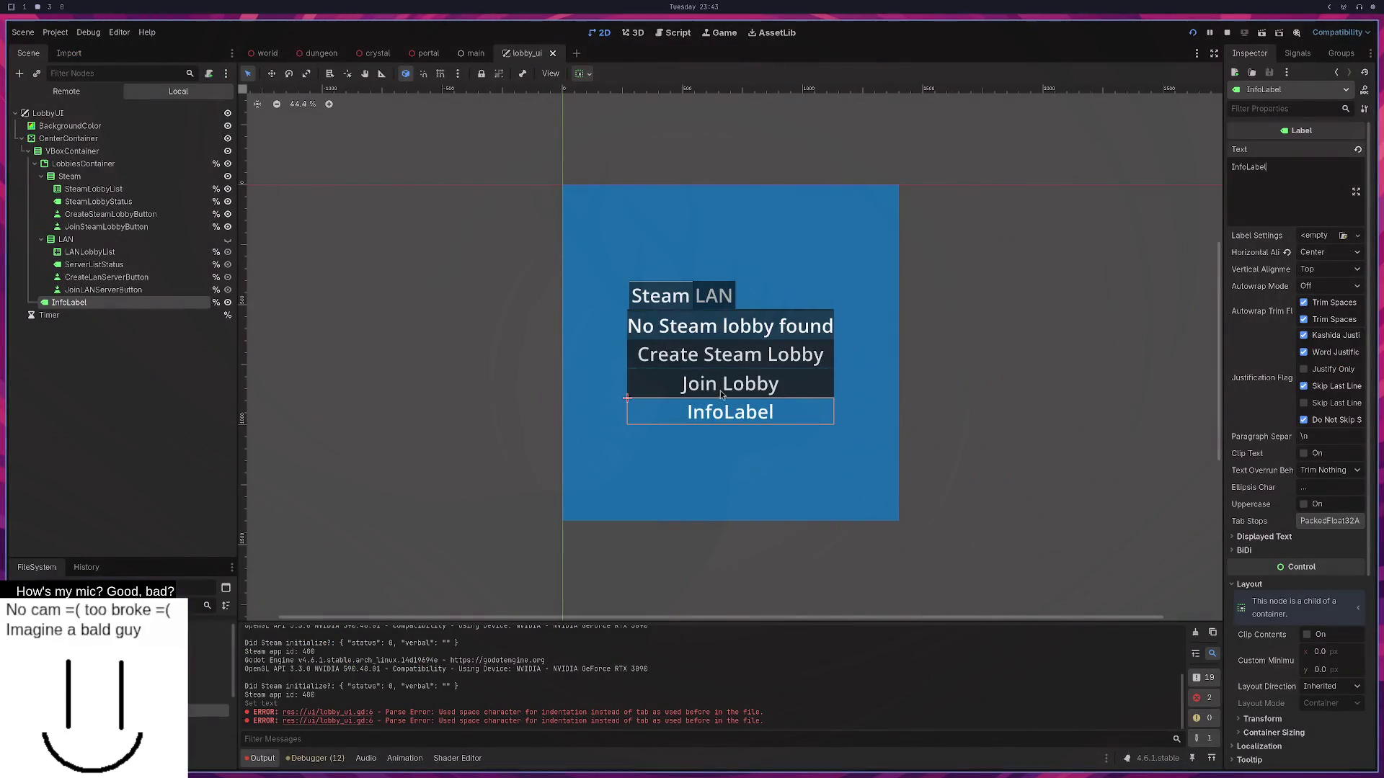
# Run the three instances, check they show Client and print CLIENT STARTED, then clear the output.
pyautogui.click(1192, 33)
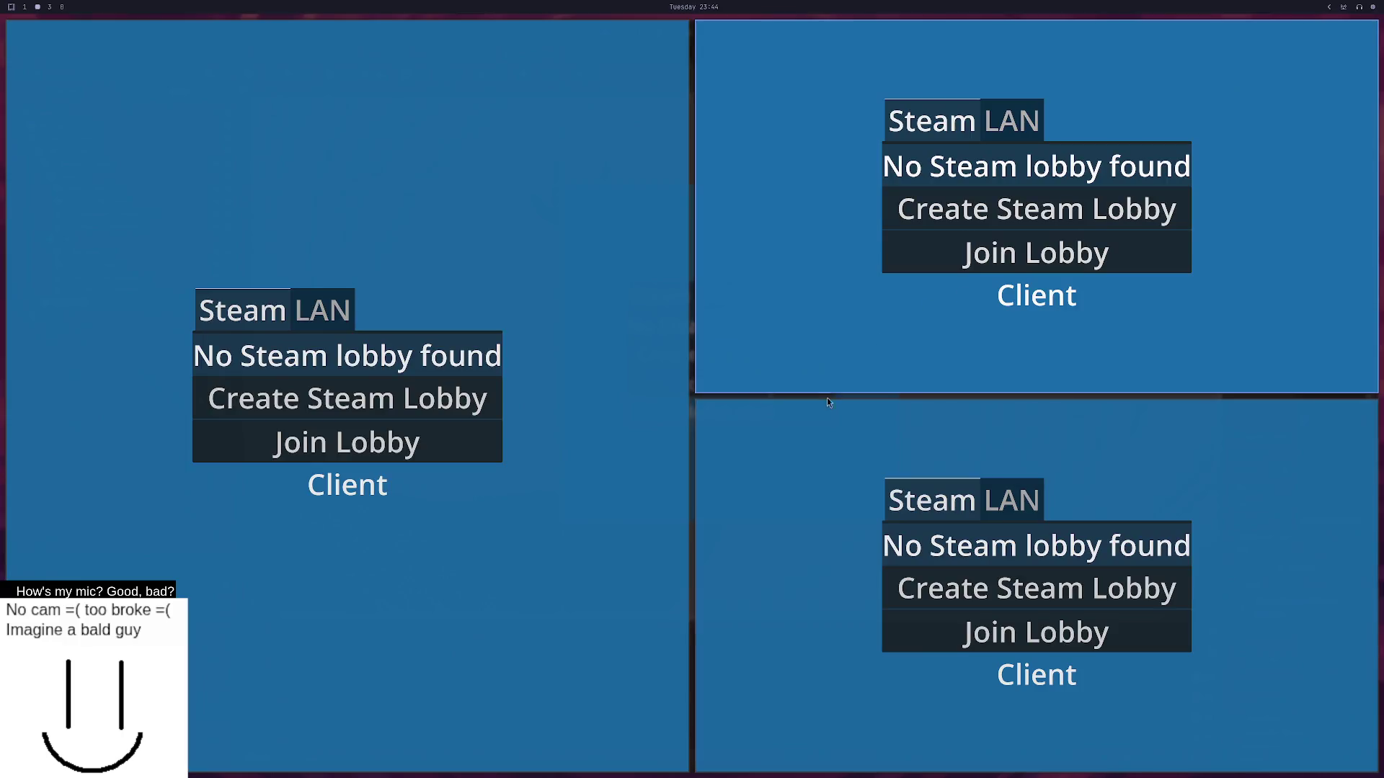
pyautogui.press('super+f')
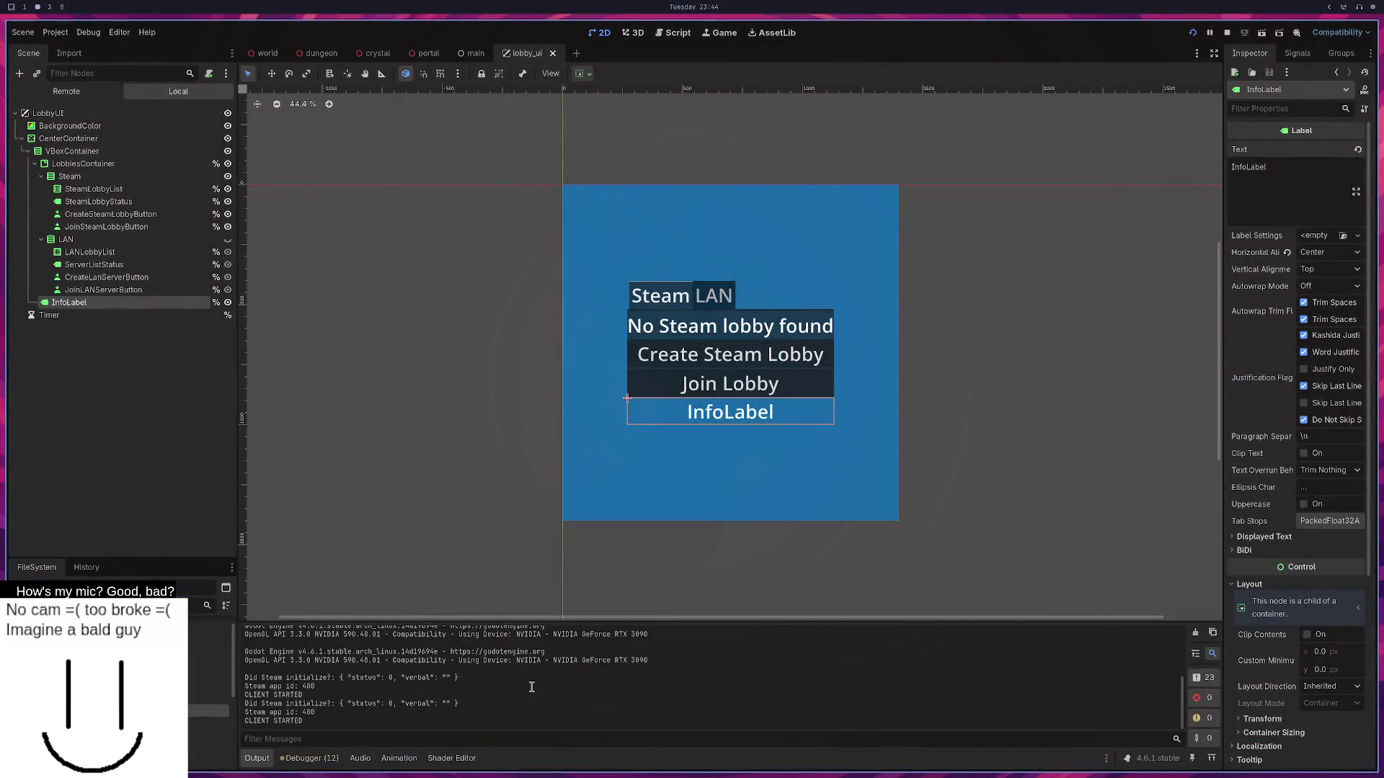
pyautogui.scroll(1, 531, 684)
pyautogui.scroll(-1, 531, 684)
pyautogui.scroll(2, 530, 686)
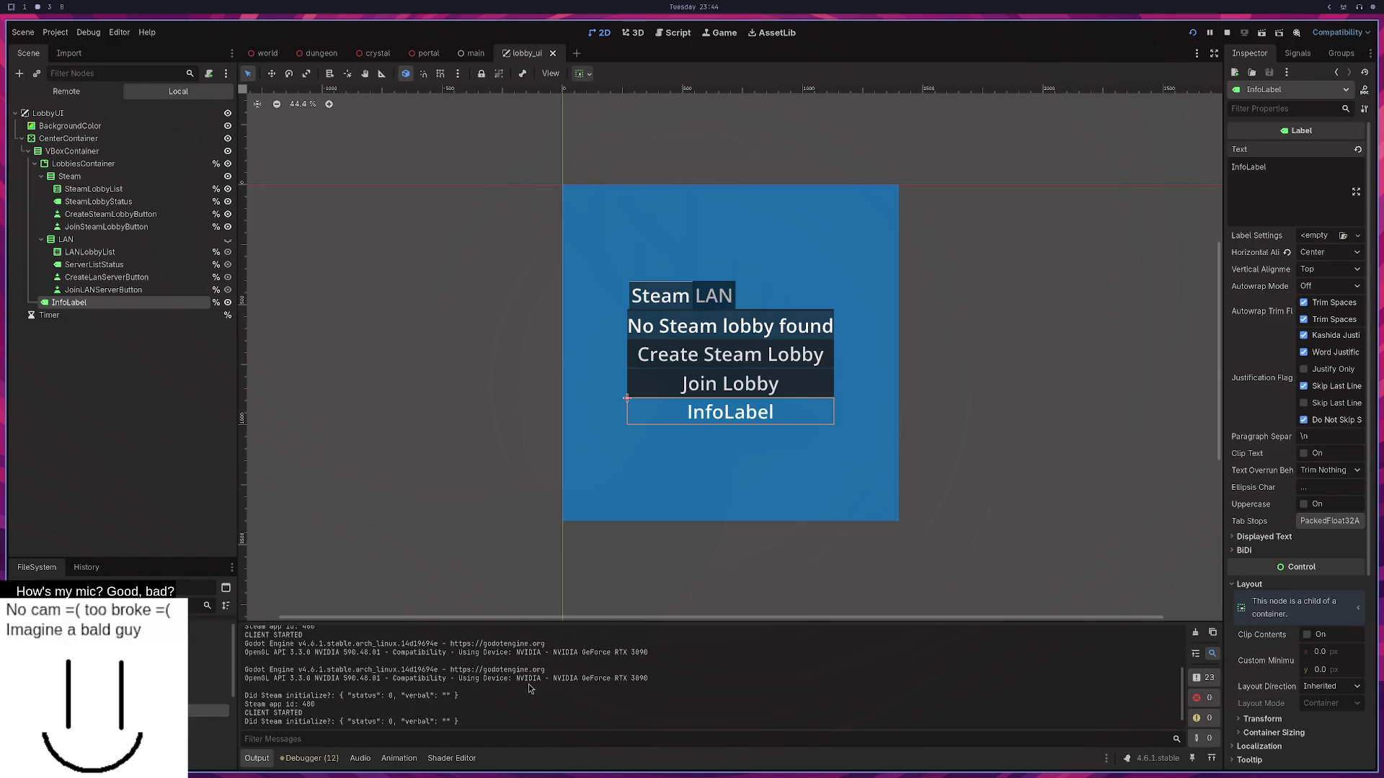
pyautogui.click(1195, 633)
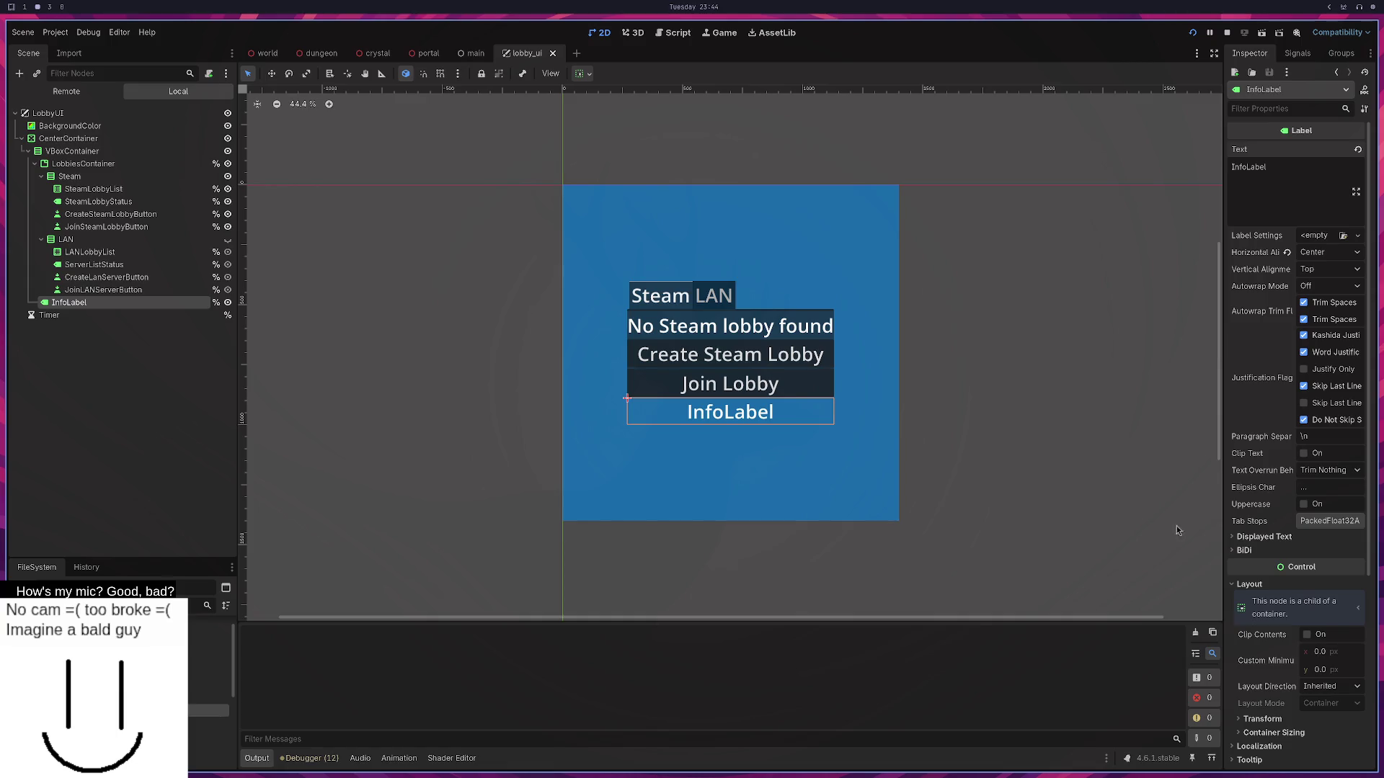